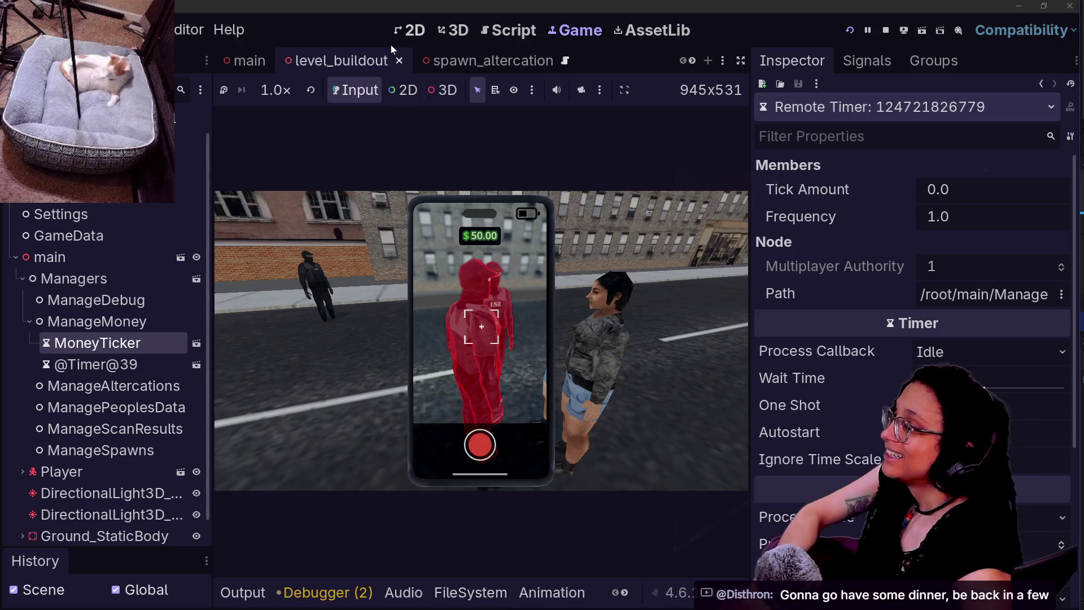
Search all files for _on_something_spawned and open the person_regular.gd match at line 105.
click(382, 242)
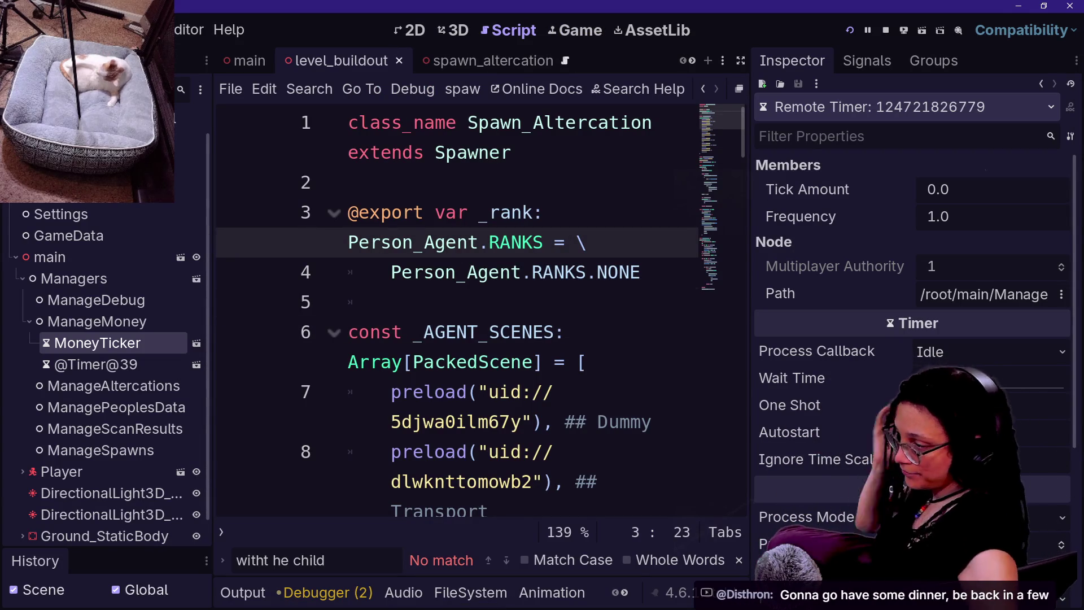
click(391, 302)
key(ctrl+shift+f)
text(omethi)
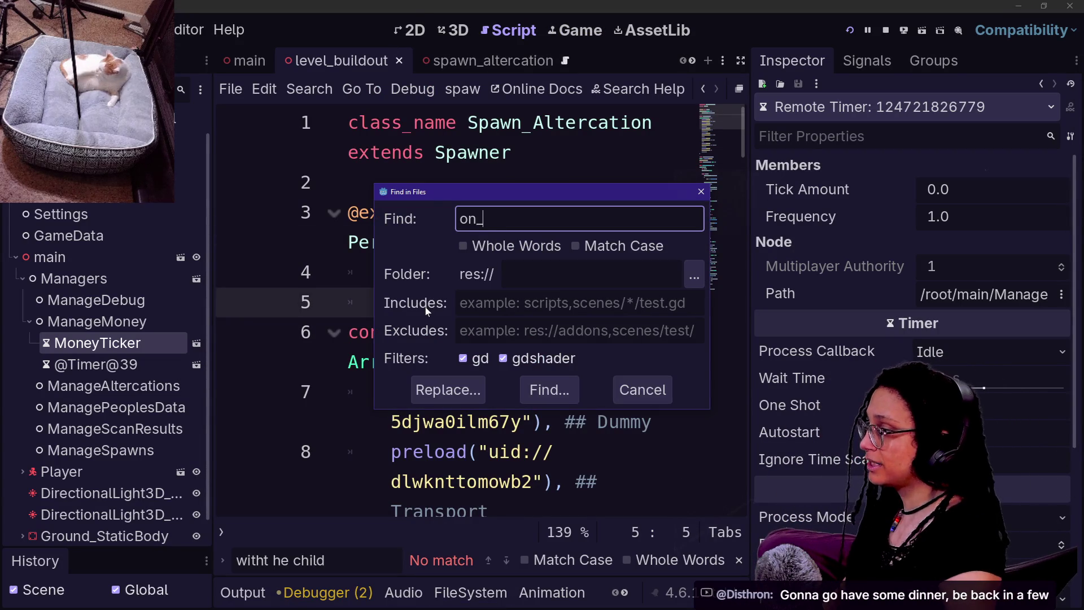
text(ng_s)
key(BackSpace)
key(BackSpace)
text(ned)
key(Return)
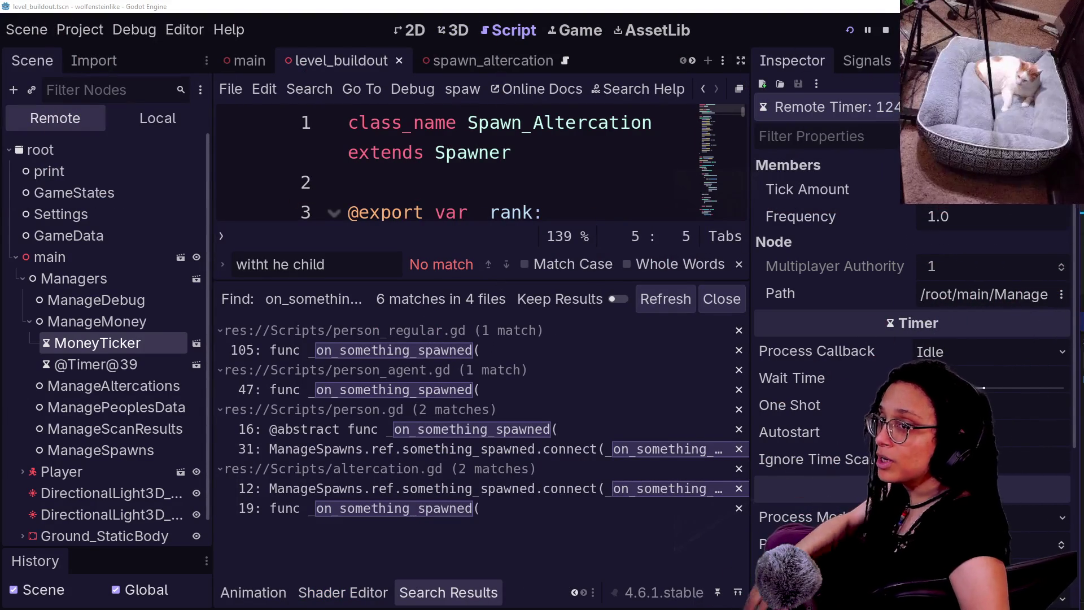
click(396, 350)
click(220, 369)
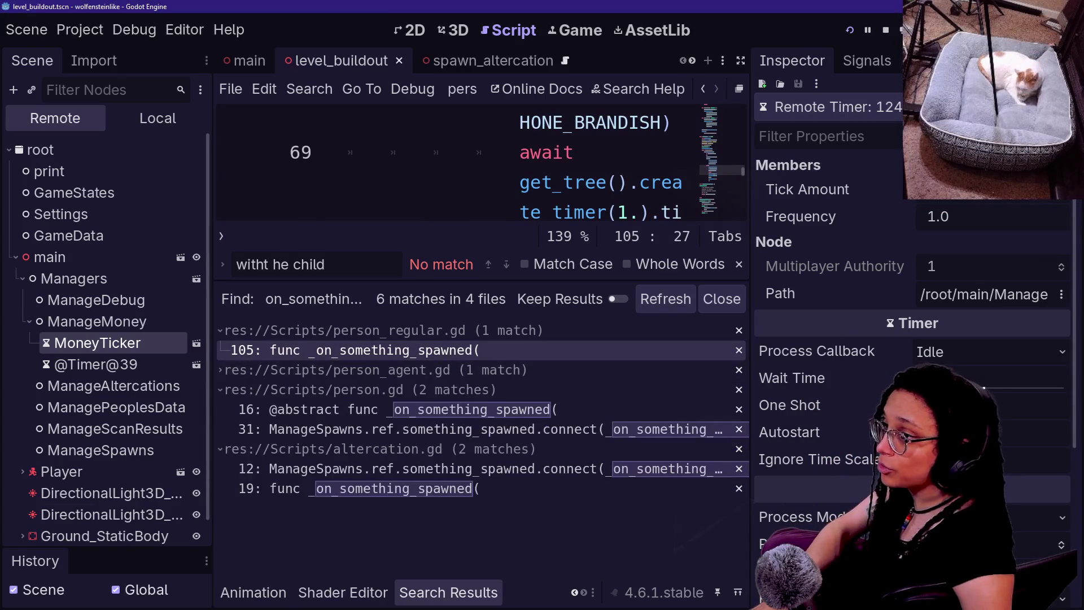
Stop the running game and hide the bottom panel and side docks for full-width editing.
click(885, 30)
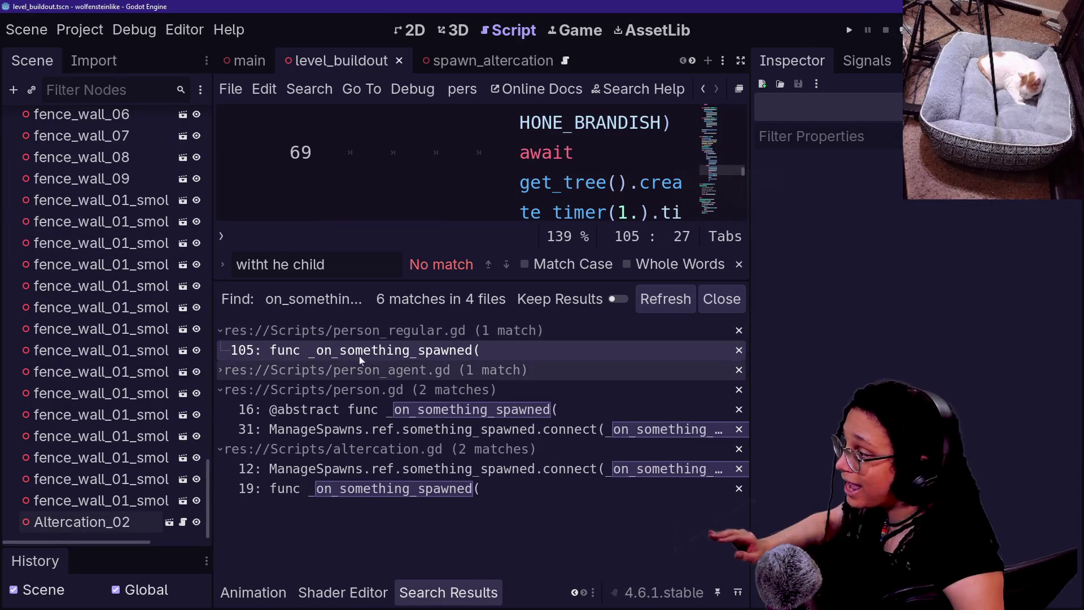
key(Up)
key(ctrl+j)
key(ctrl+shift+F11)
click(137, 302)
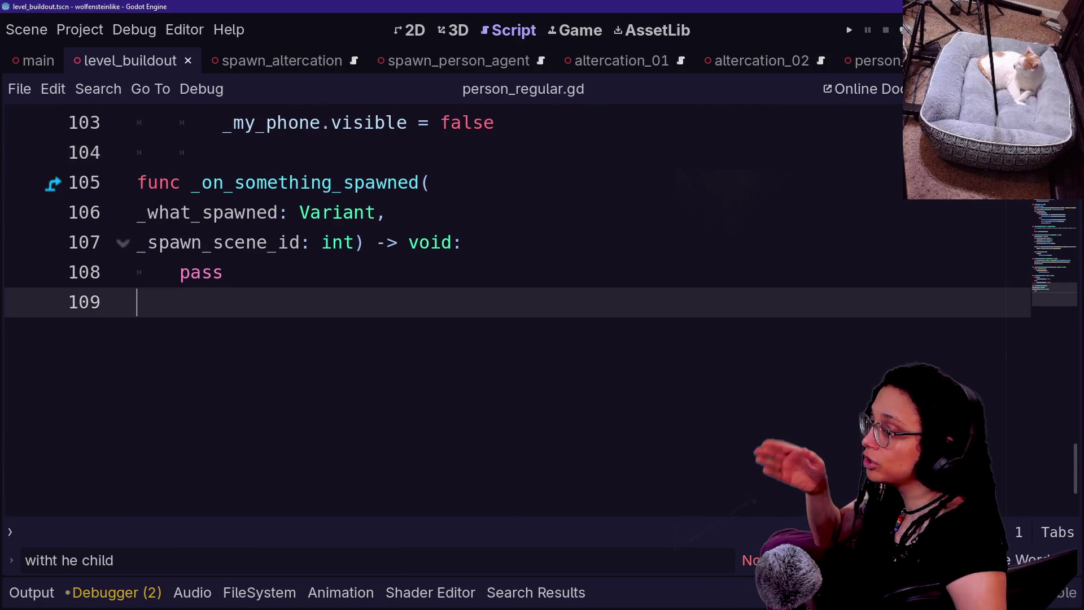
scroll(452, 305, up, 2)
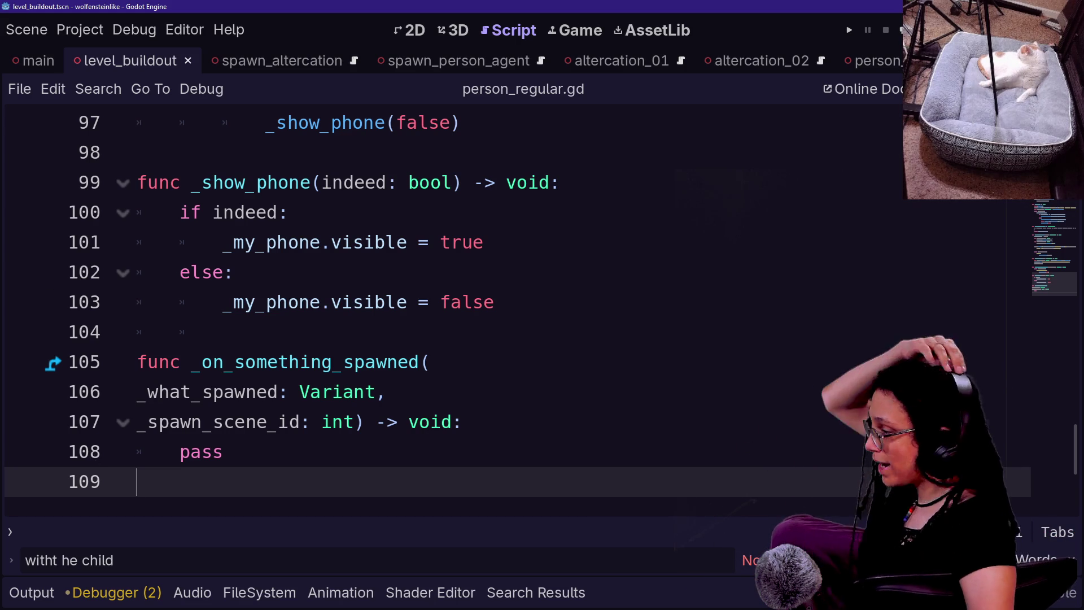
click(223, 452)
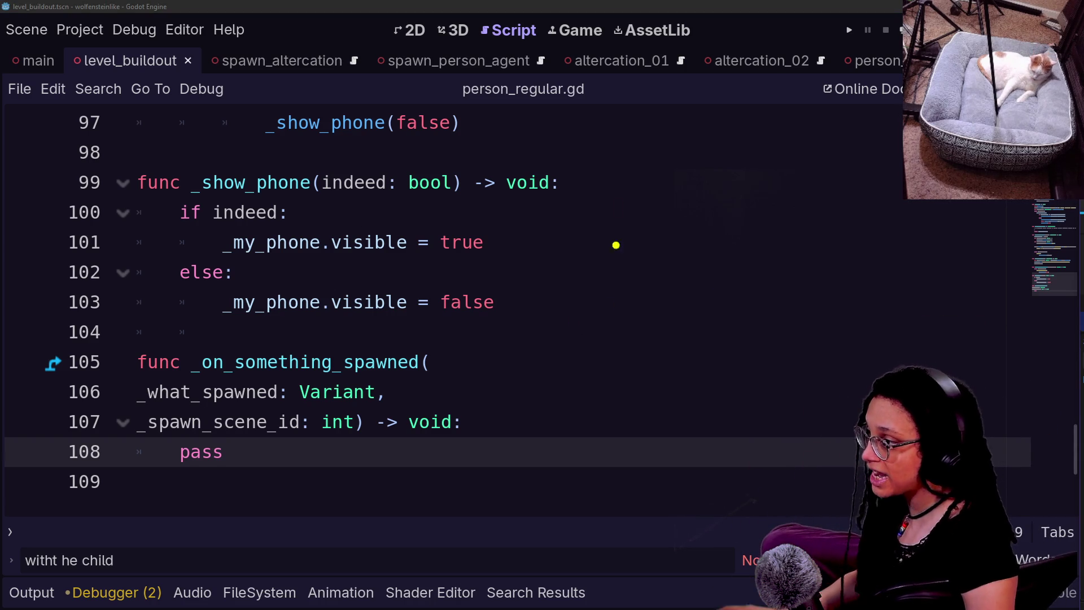
mouse_move(611, 225)
mouse_down()
mouse_move(631, 210)
mouse_move(636, 256)
mouse_up()
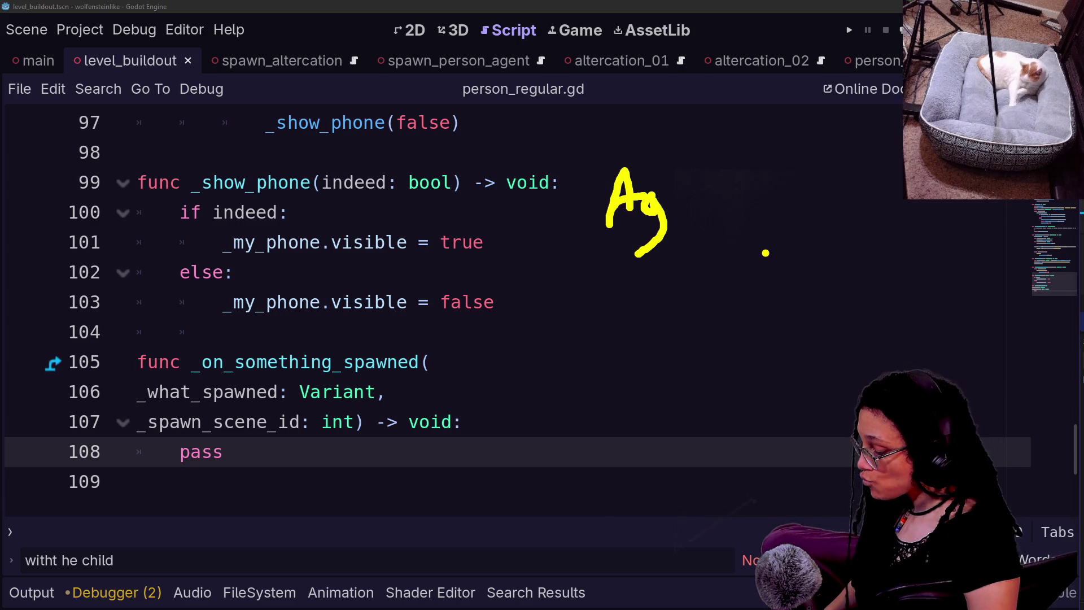
mouse_move(703, 179)
mouse_down()
mouse_move(703, 201)
mouse_move(756, 222)
mouse_move(740, 260)
mouse_up()
click(761, 203)
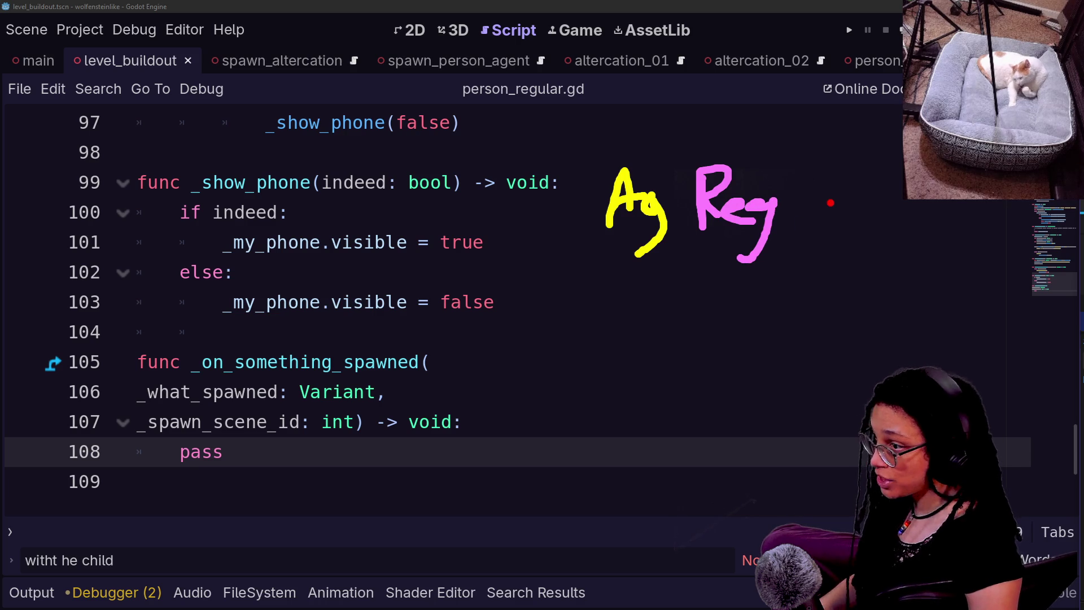
drag(811, 219, 848, 206)
drag(855, 168, 901, 218)
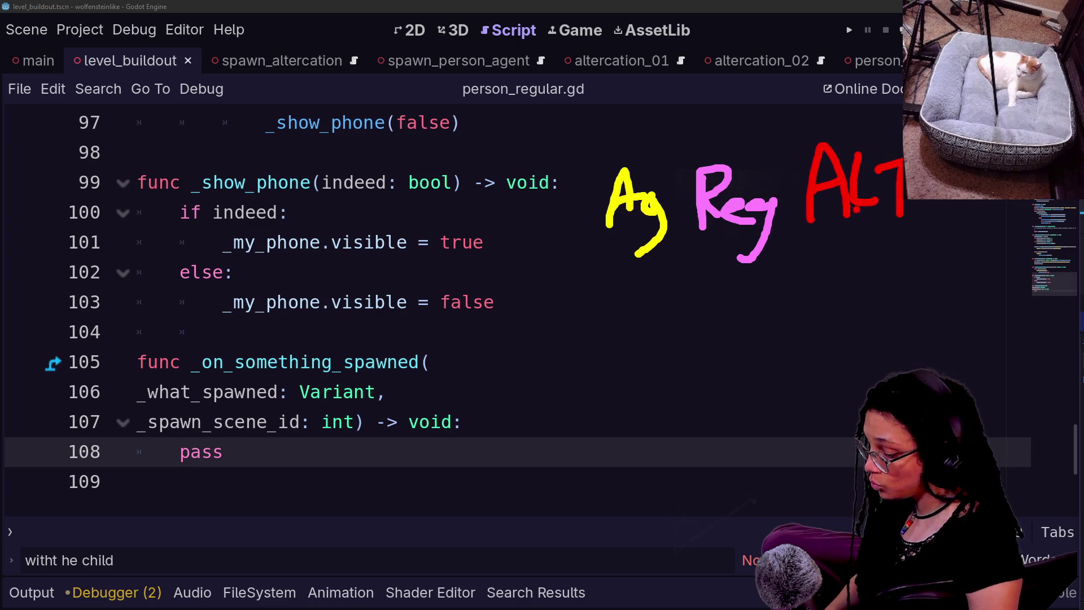
mouse_move(624, 149)
mouse_down()
mouse_move(635, 247)
mouse_move(652, 175)
mouse_up()
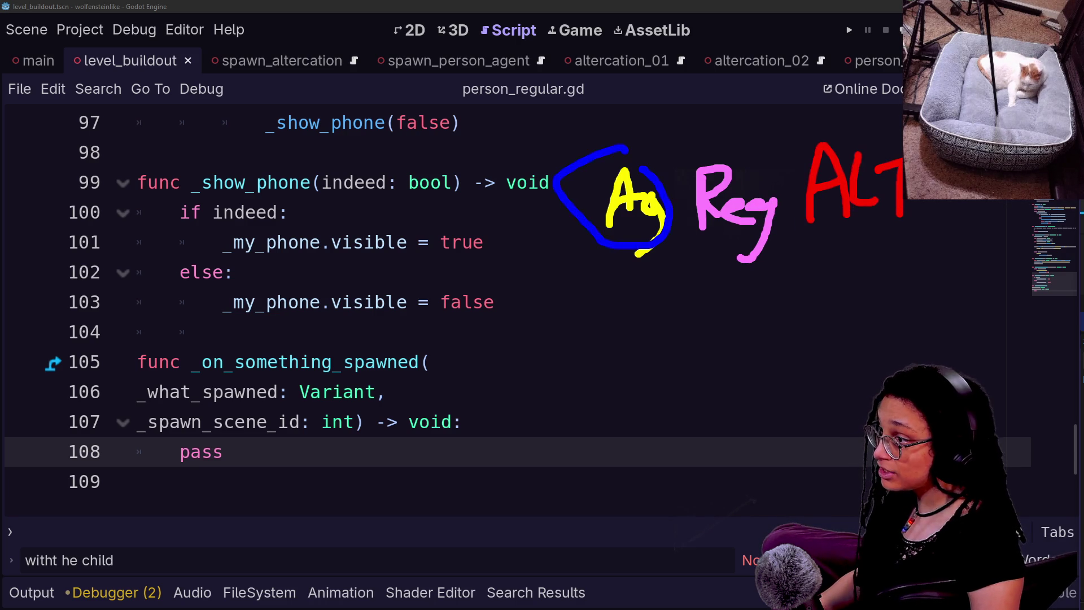
mouse_move(721, 142)
mouse_down()
mouse_move(684, 233)
mouse_move(779, 232)
mouse_move(788, 173)
mouse_move(730, 147)
mouse_up()
drag(805, 258, 932, 247)
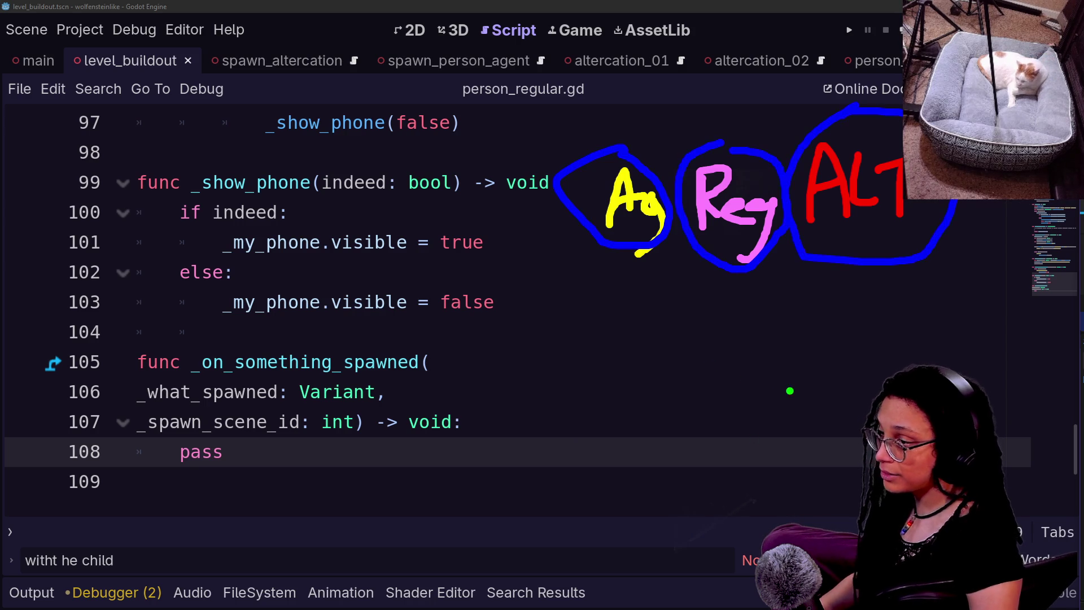
mouse_move(714, 364)
mouse_down()
mouse_move(710, 435)
mouse_move(794, 373)
mouse_move(732, 362)
mouse_move(641, 298)
mouse_move(746, 291)
mouse_up()
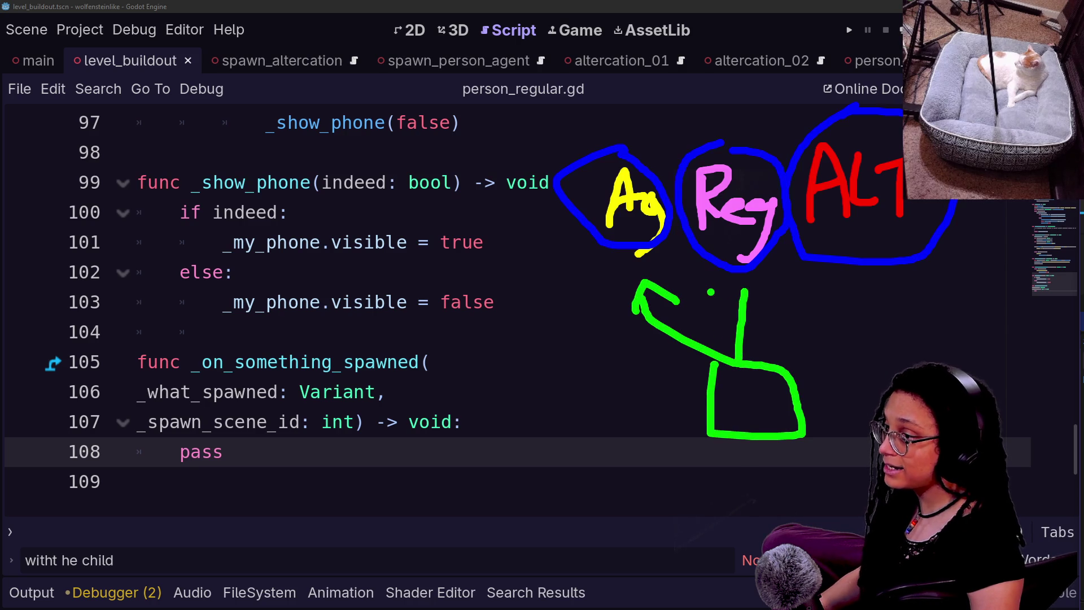
mouse_move(765, 354)
mouse_down()
mouse_move(822, 280)
mouse_move(866, 305)
mouse_up()
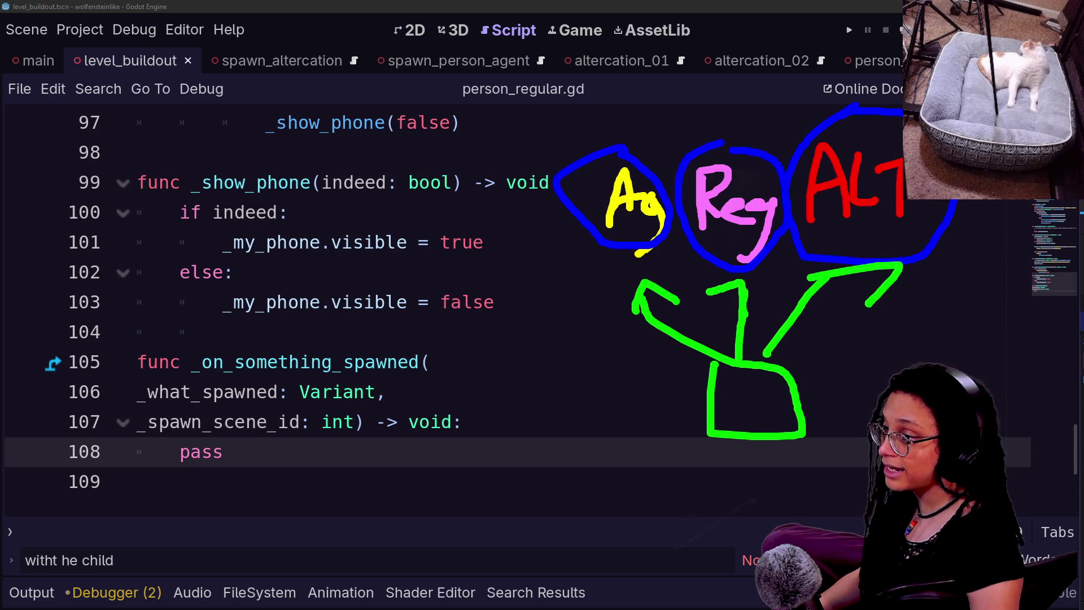
drag(740, 282, 766, 305)
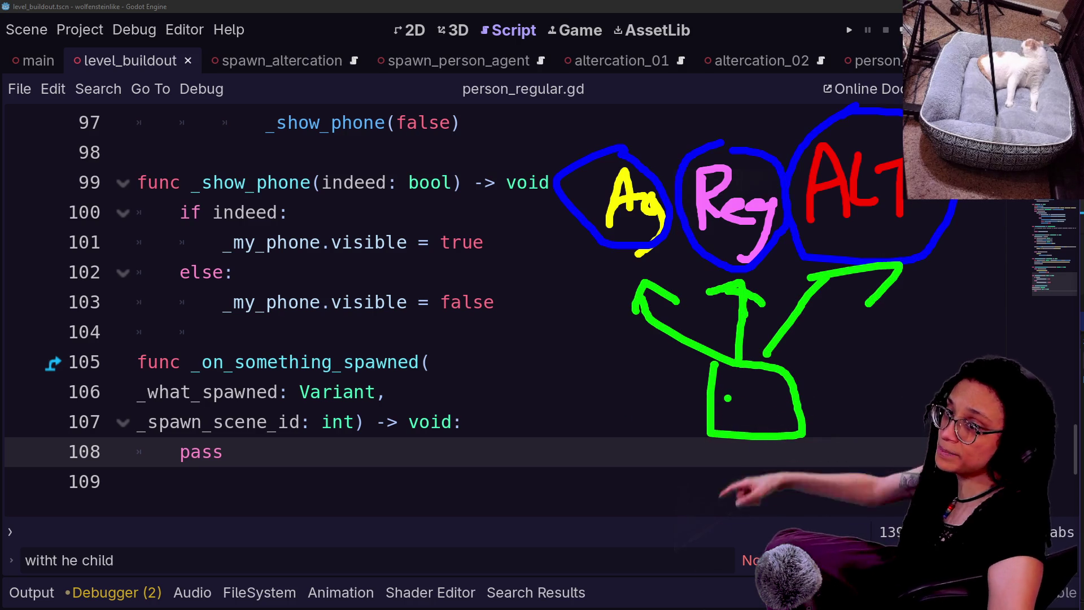
mouse_move(644, 305)
mouse_down()
mouse_move(728, 508)
mouse_move(621, 395)
mouse_move(650, 372)
mouse_up()
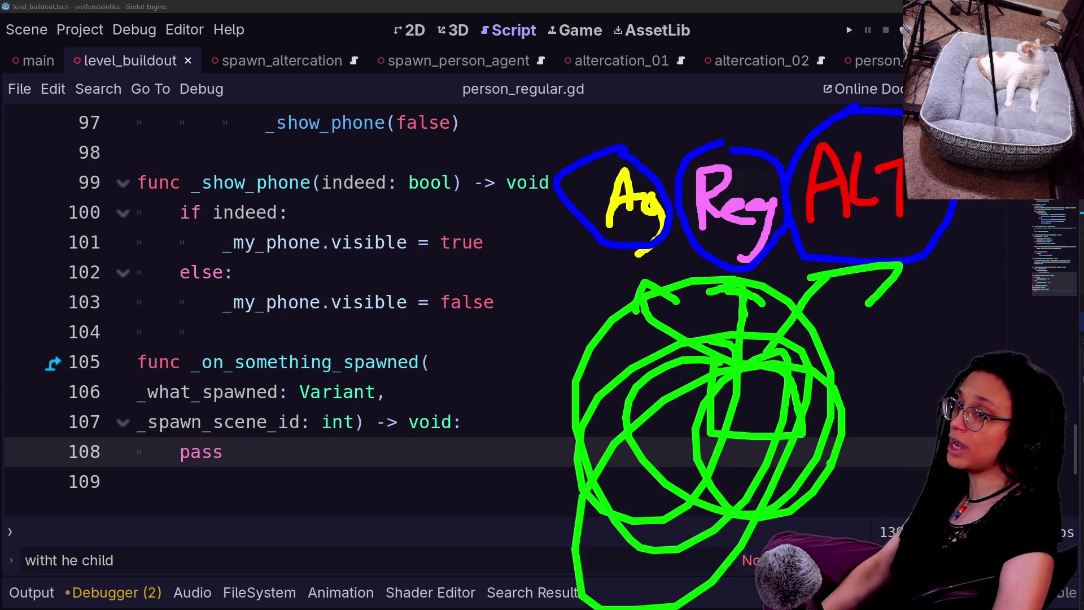
key(ctrl+z)
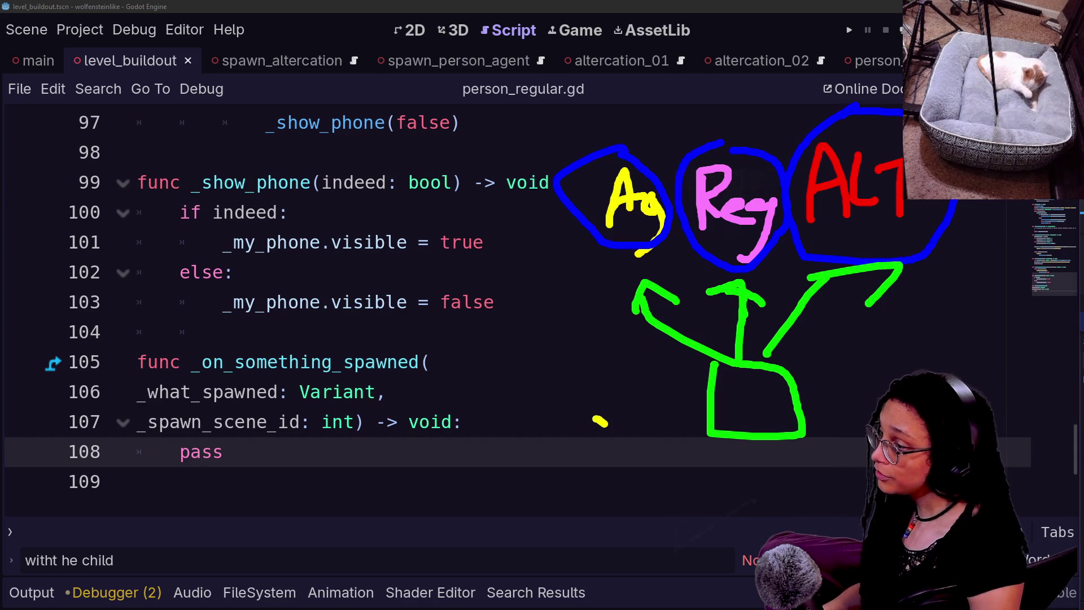
drag(599, 421, 568, 472)
mouse_move(649, 402)
mouse_down()
mouse_move(642, 458)
mouse_move(654, 375)
mouse_move(620, 247)
mouse_move(633, 259)
mouse_move(589, 251)
mouse_move(592, 395)
mouse_move(606, 384)
mouse_up()
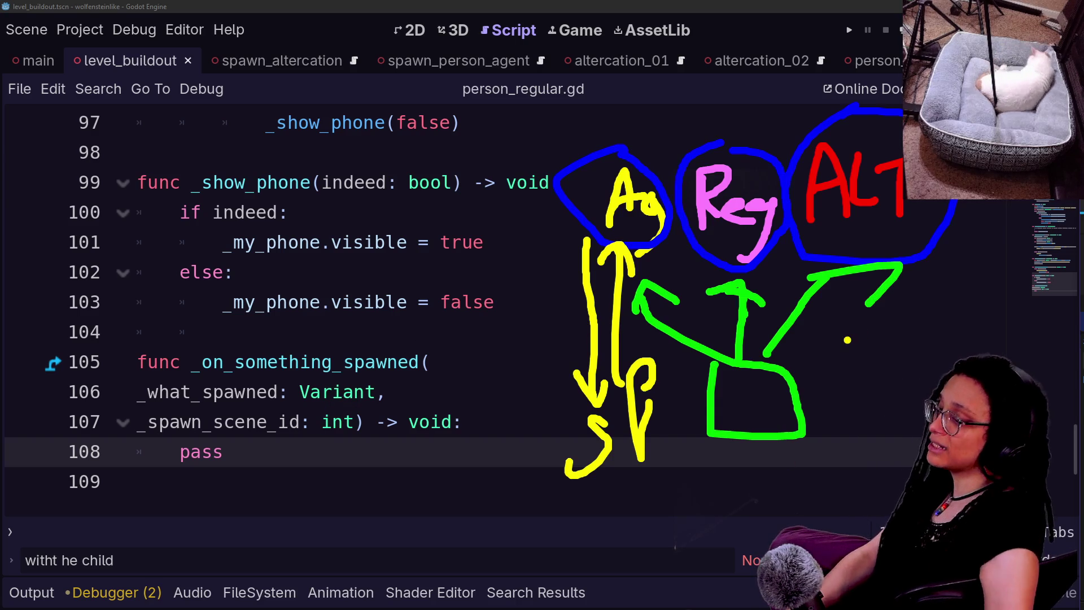
key(Escape)
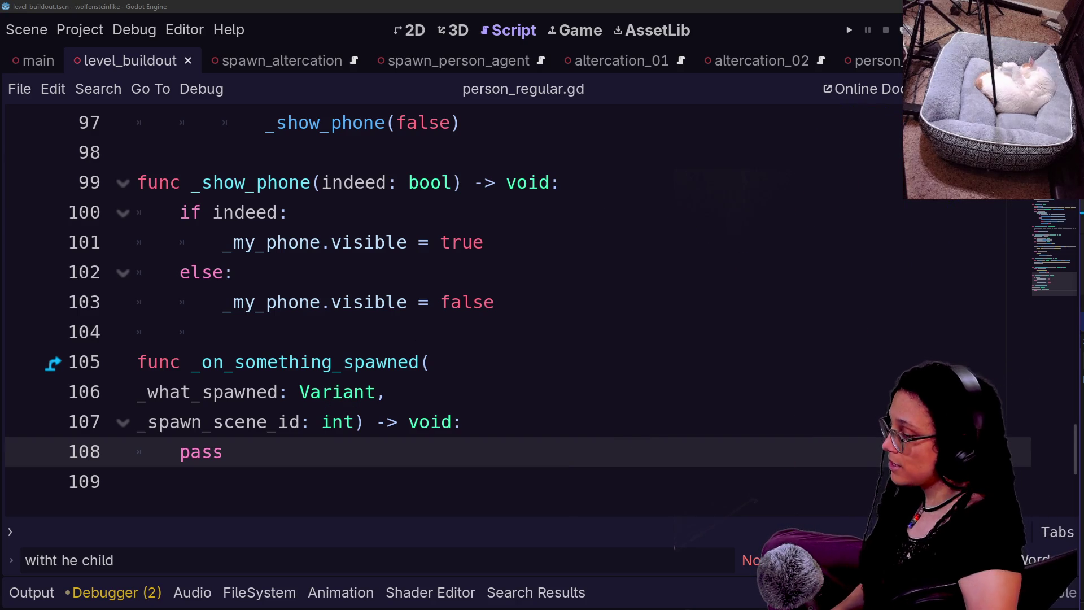
Restore the accidentally deleted name prefix and search all files for _on_something_.
drag(191, 362, 340, 362)
key(Delete)
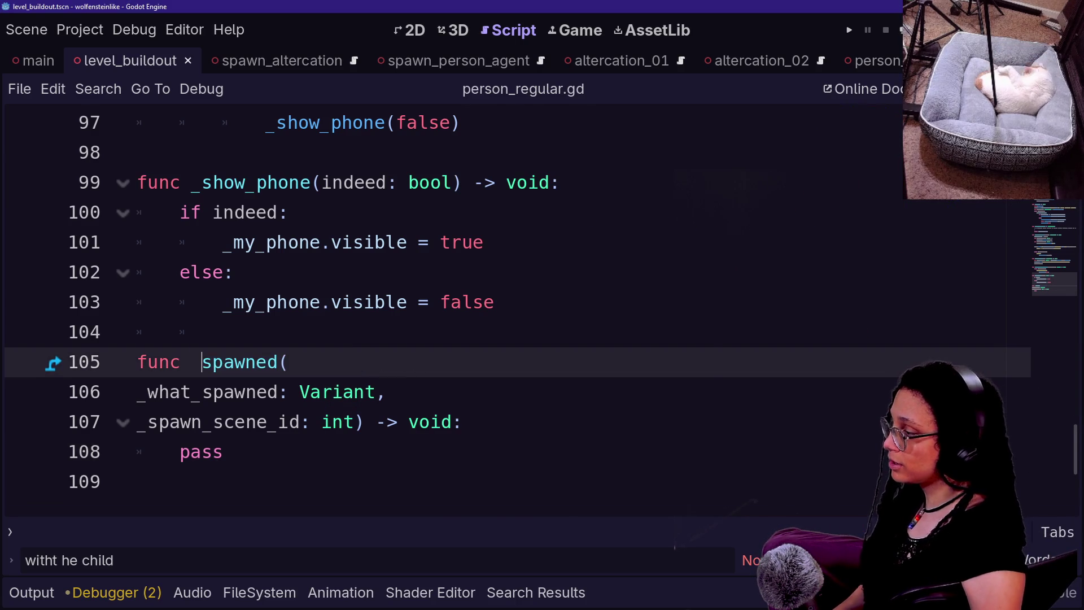
key(ctrl+shift+f)
click(620, 379)
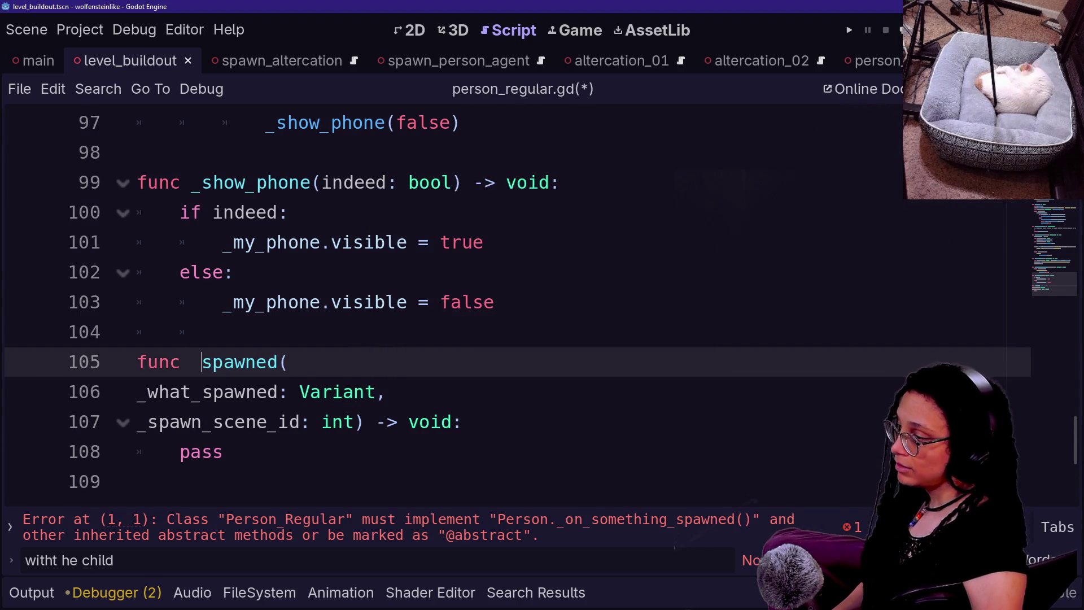
key(ctrl+z)
key(ctrl+shift+f)
key(Return)
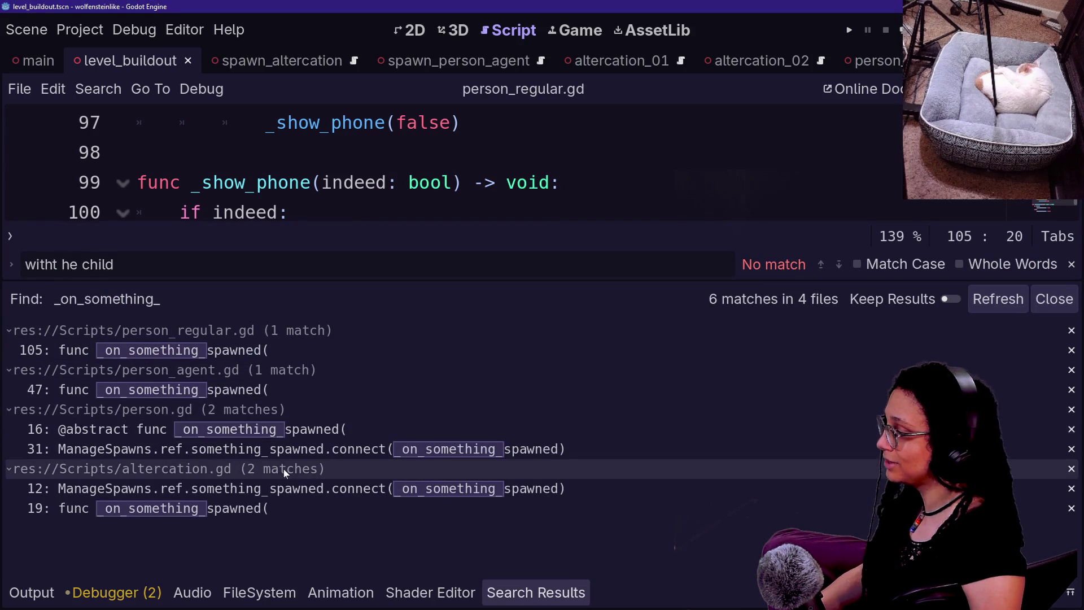
Review the person.gd and altercation.gd matches, ending at altercation.gd's connection on line 12.
click(339, 449)
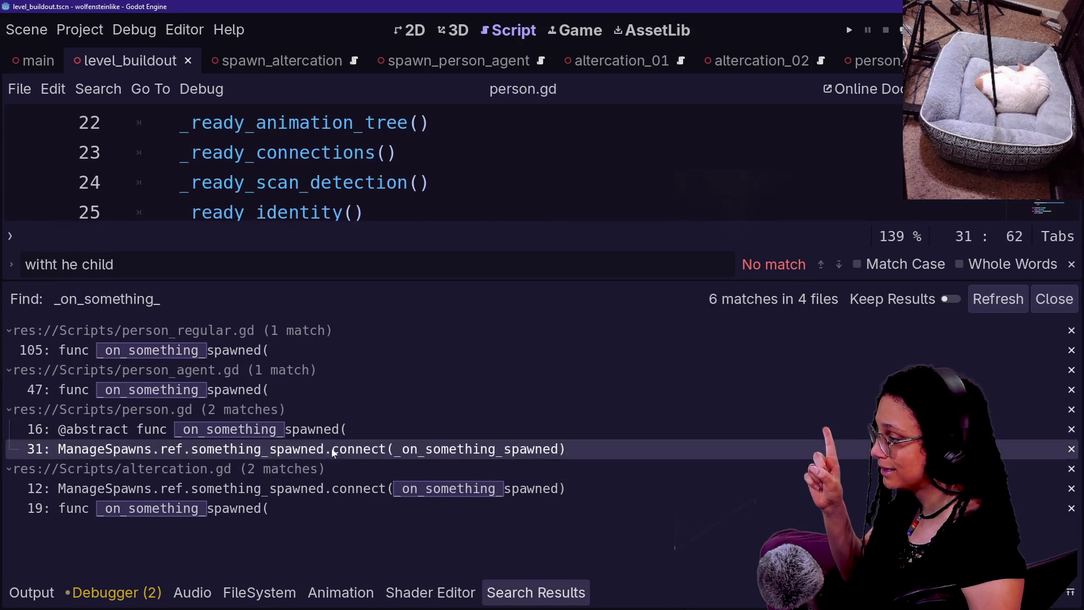
click(319, 438)
click(447, 182)
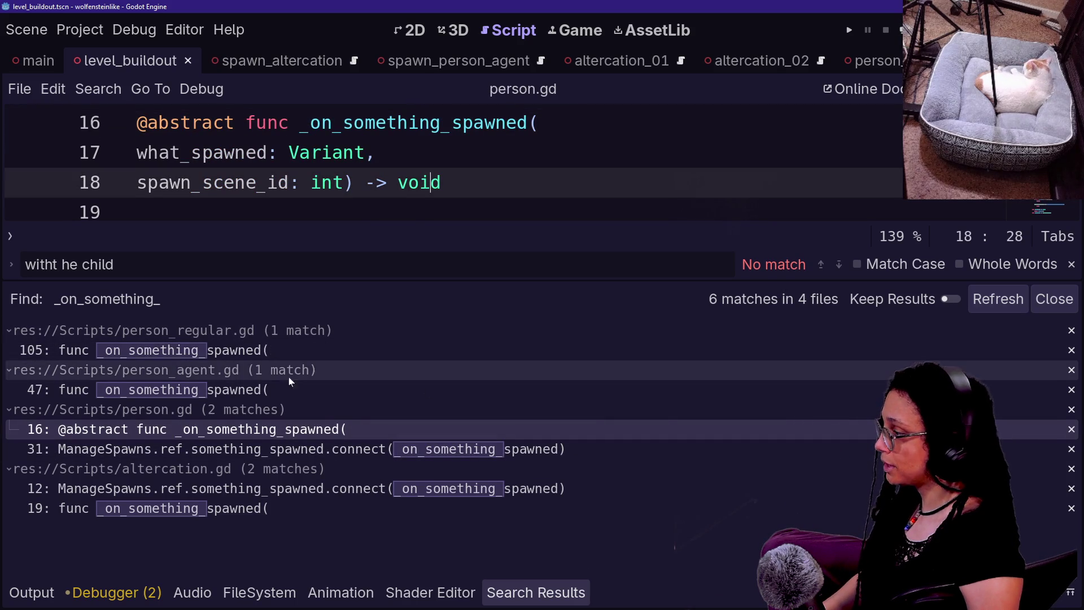
click(290, 505)
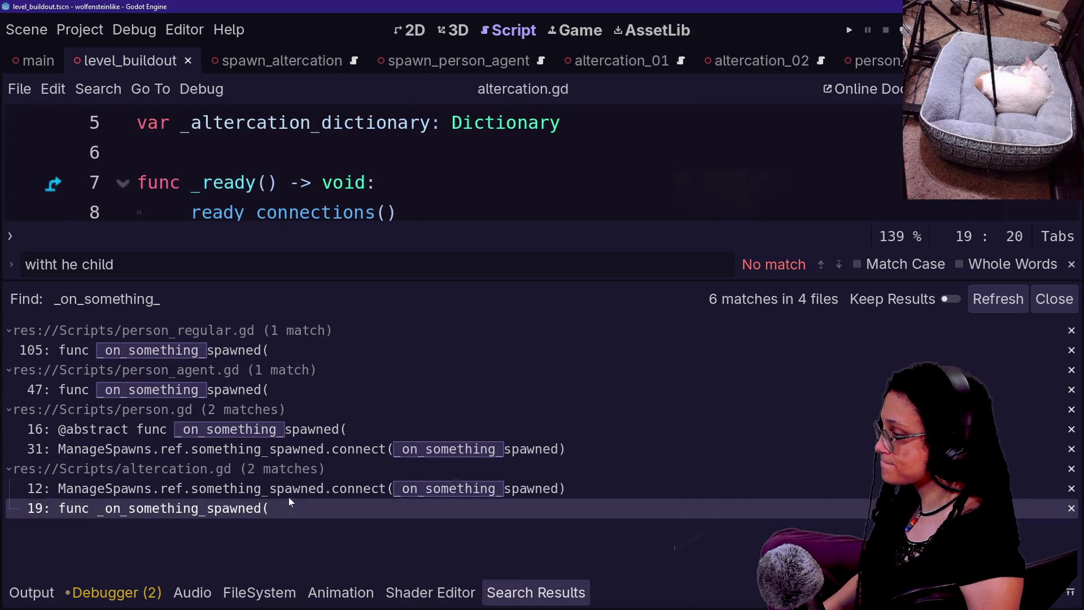
click(297, 489)
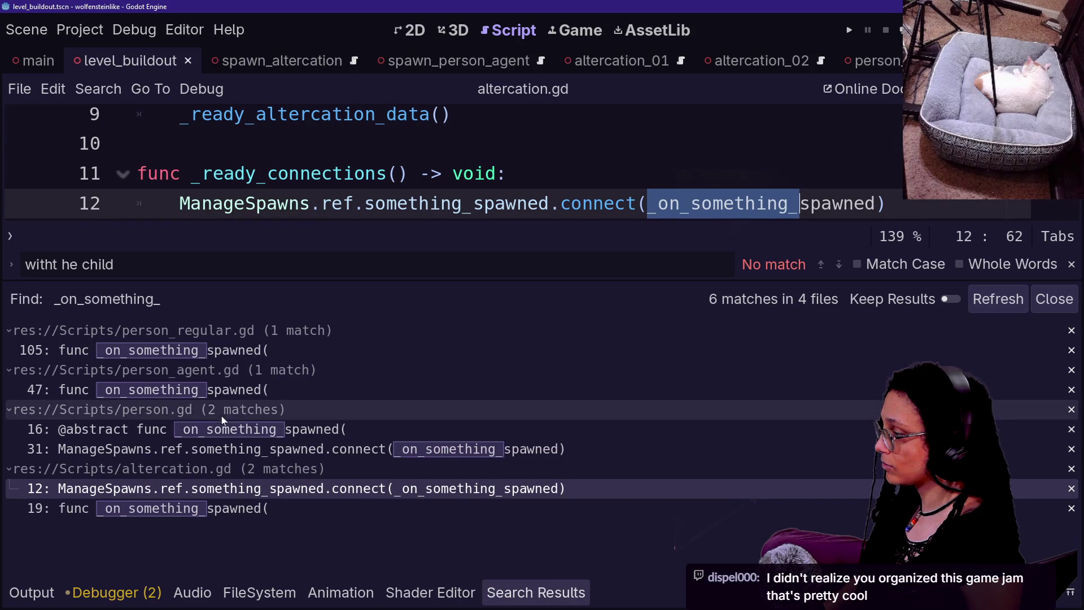
key(ctrl+shift+f)
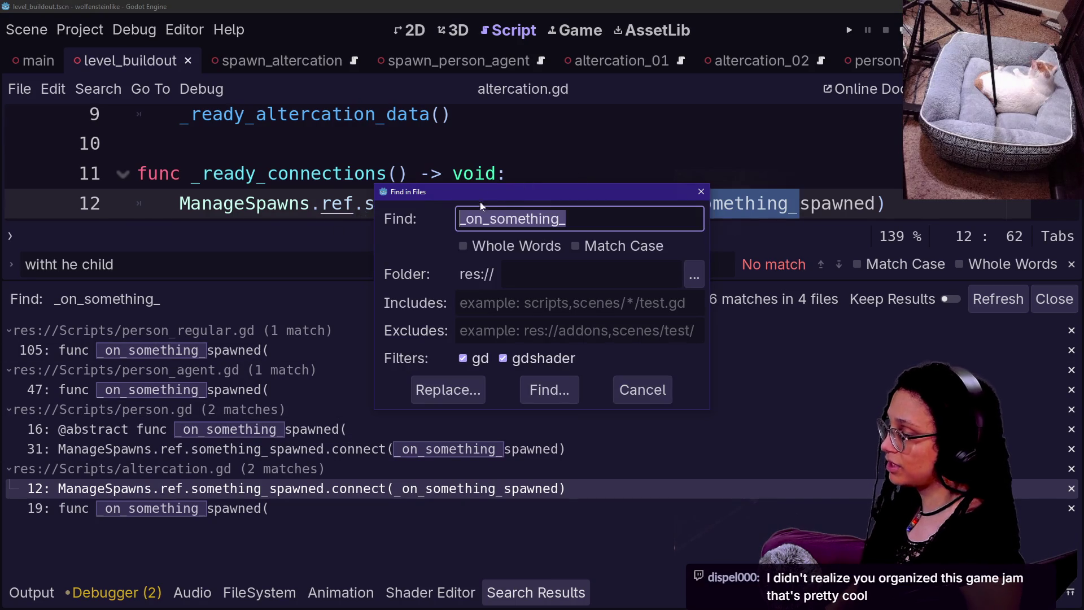
Search the project for something_spawn and open the signal declaration in manage_spawns.gd.
key(Home)
key(Delete)
key(Return)
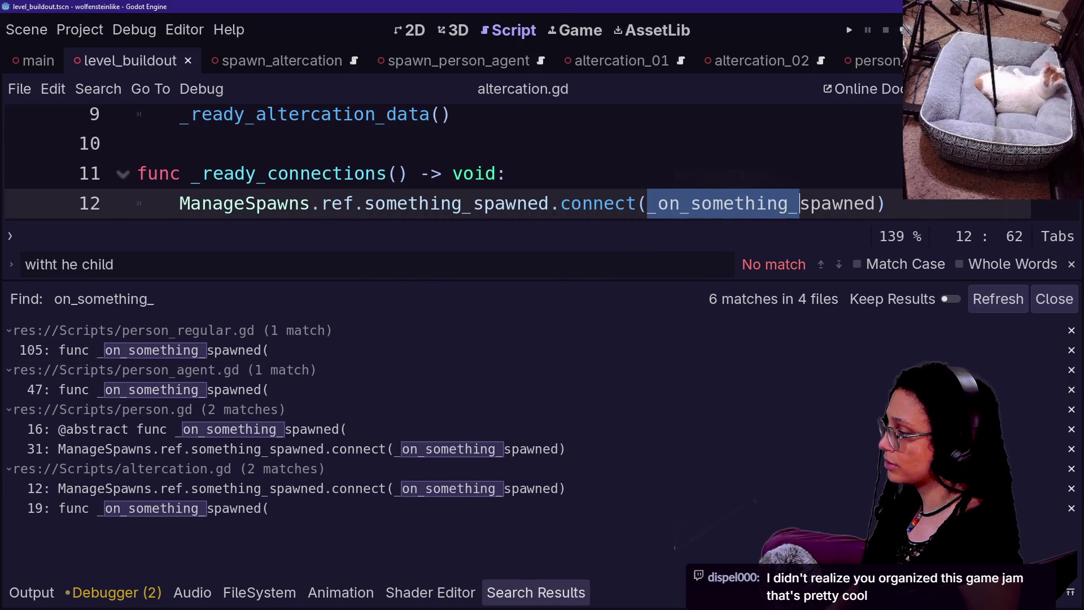
key(ctrl+shift+f)
text(someth)
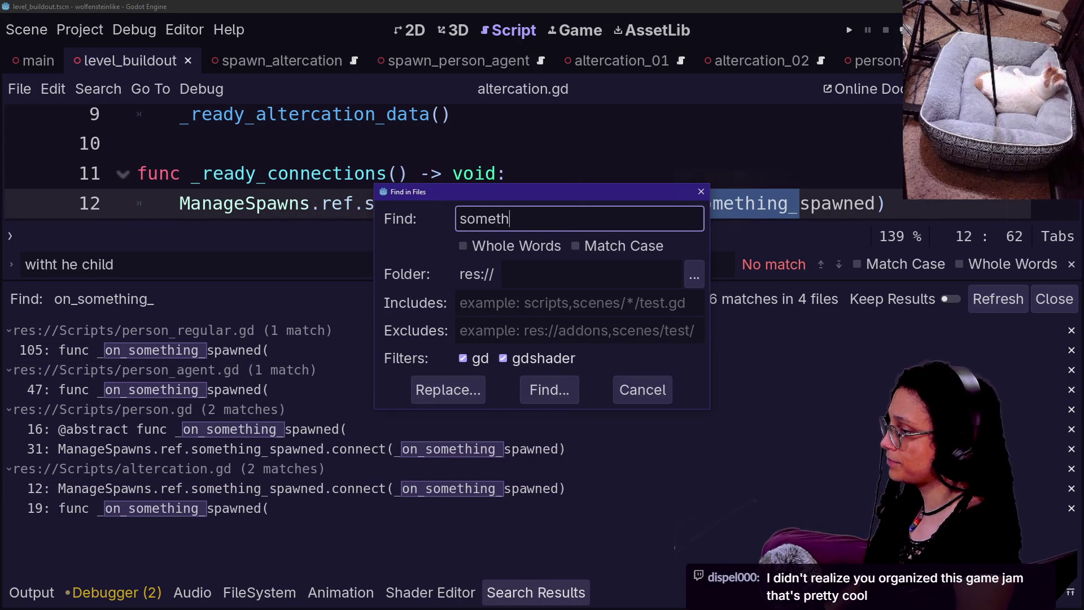
text(ing_spawn)
key(Return)
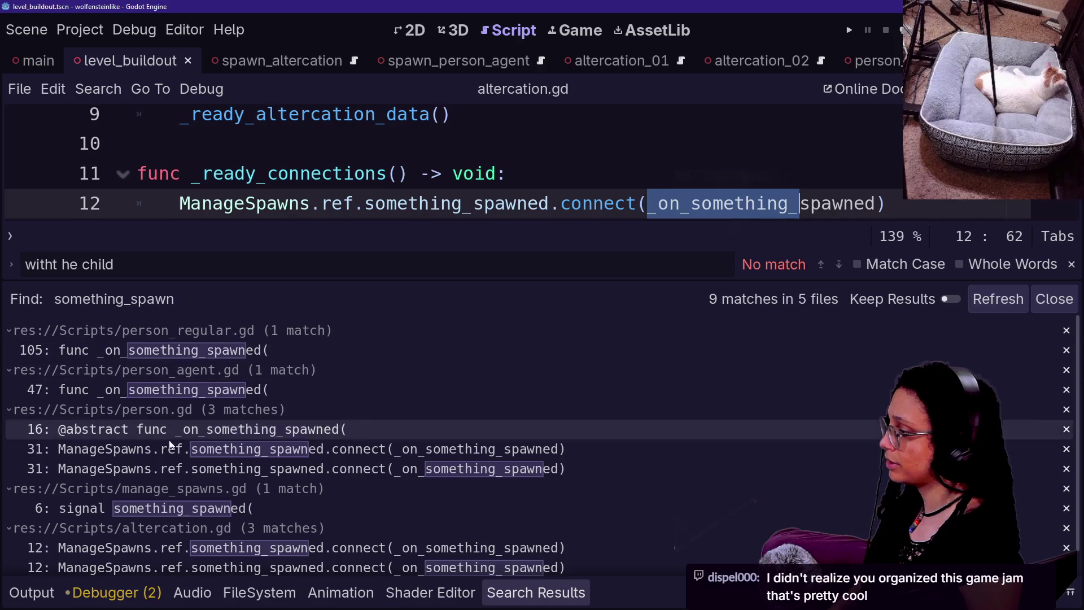
click(166, 481)
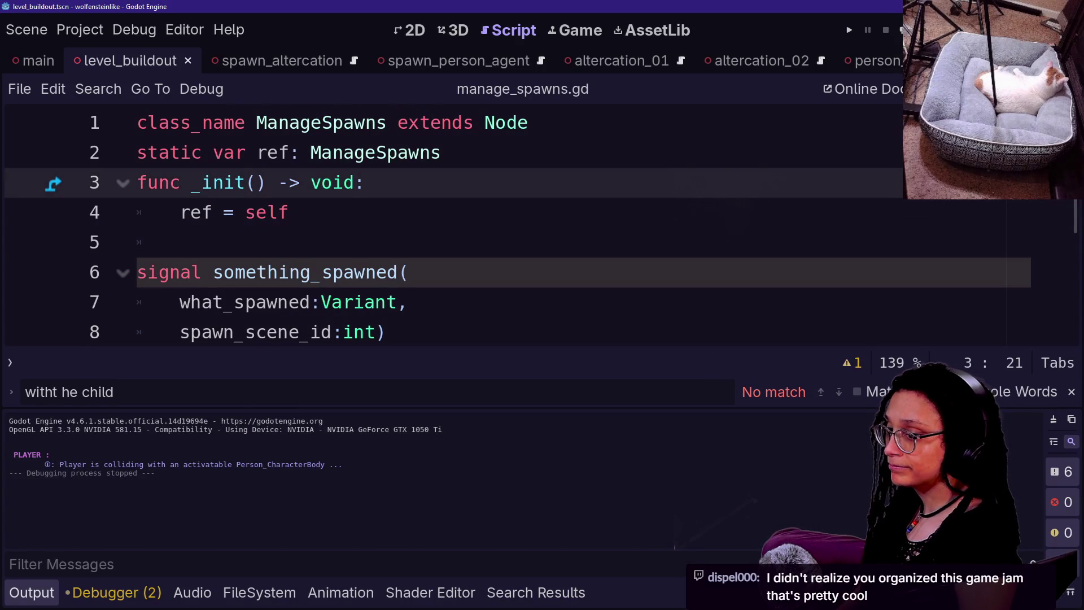
key(ctrl+j)
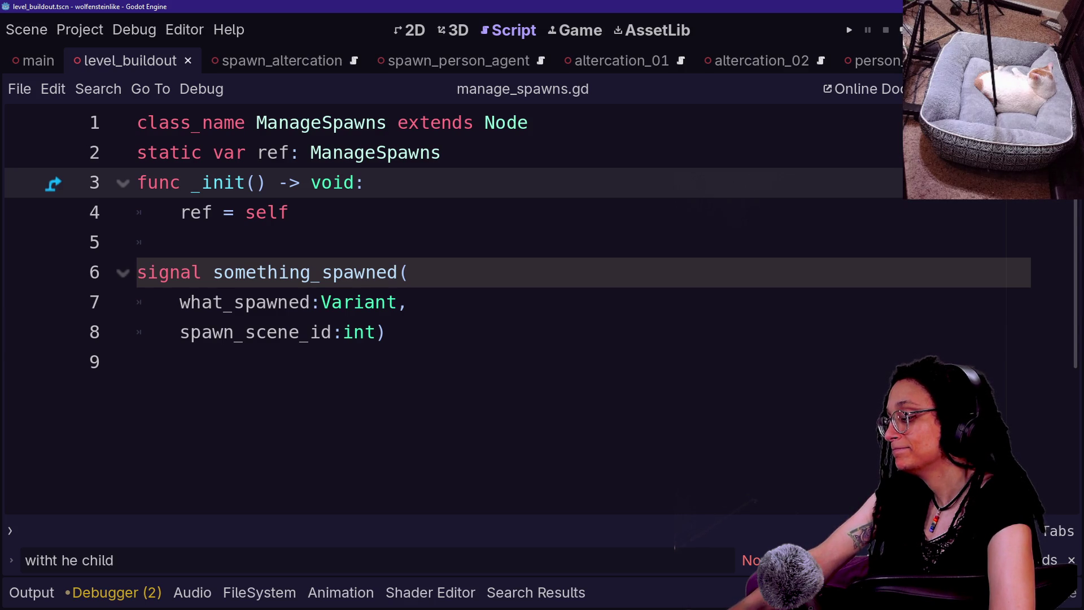
Place the caret on empty line 5 of manage_spawns.gd.
click(179, 242)
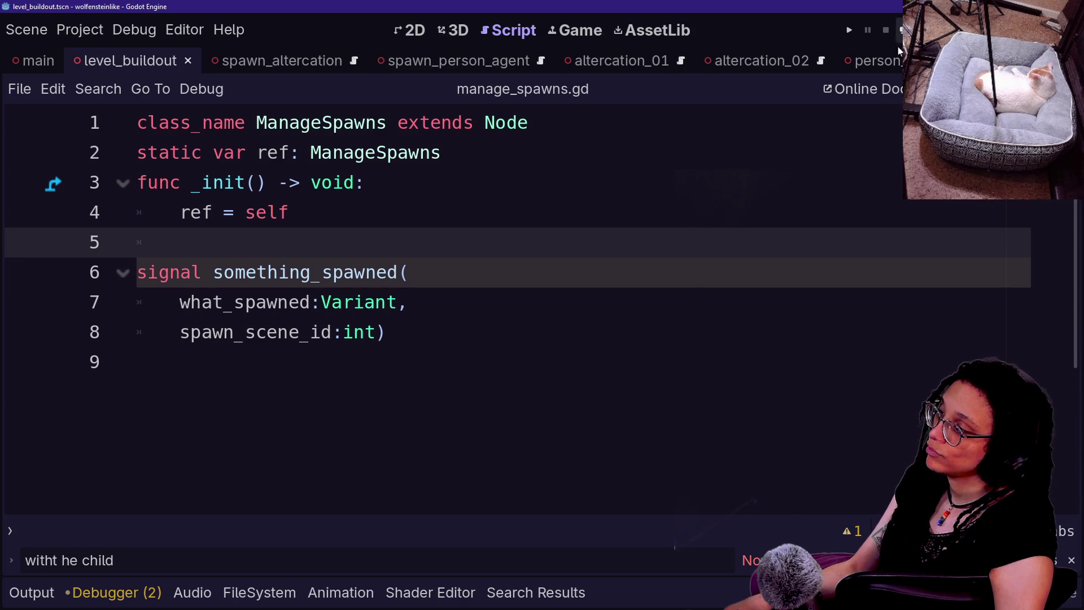
Select the something_spawned signal declaration lines in manage_spawns.gd.
click(408, 302)
drag(408, 302, 137, 122)
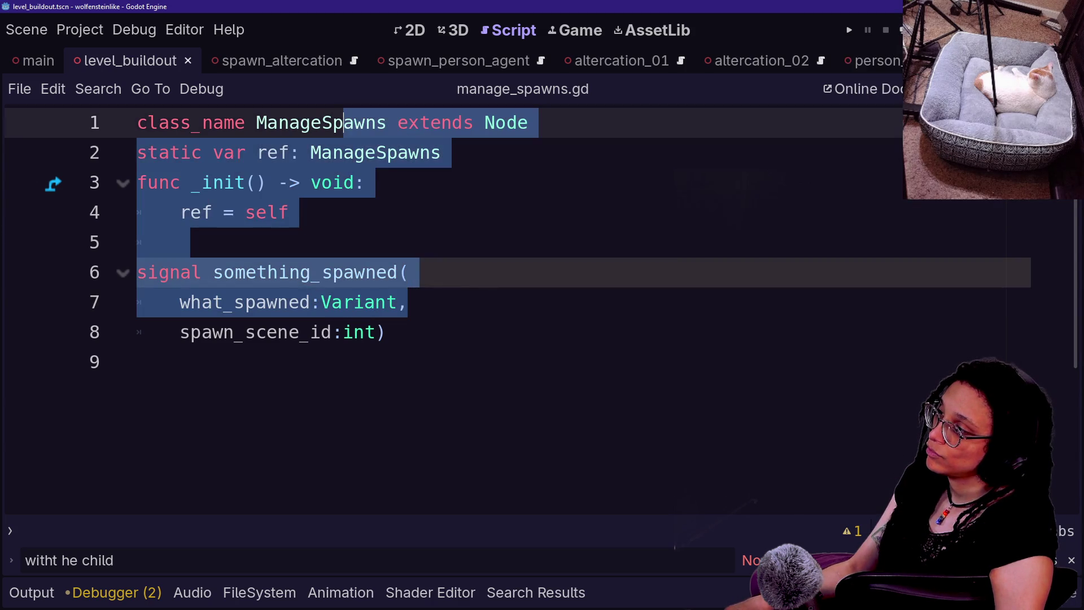
click(441, 152)
click(386, 332)
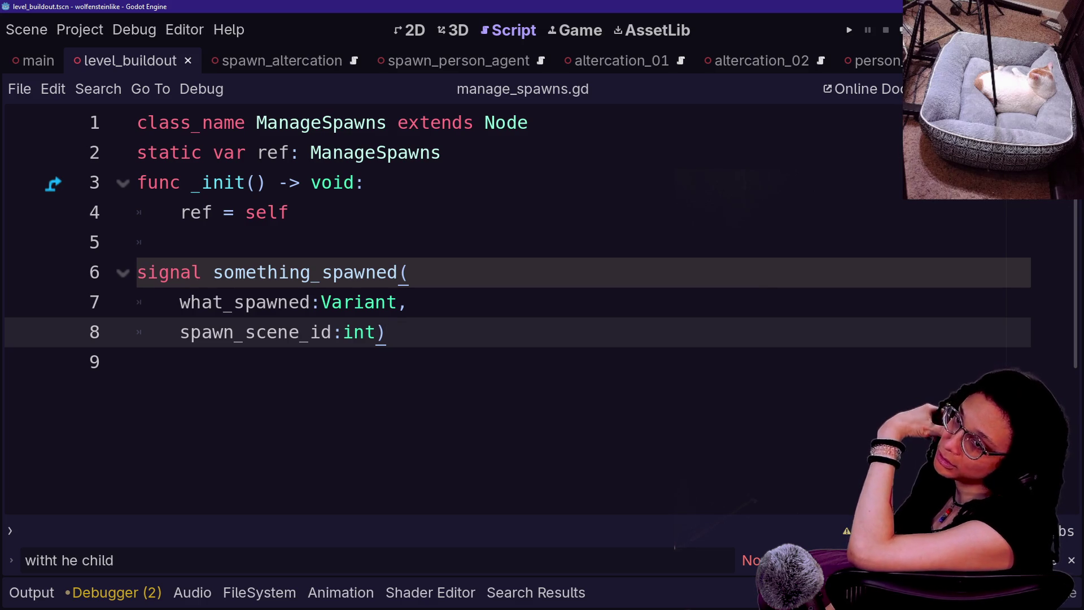
mouse_move(137, 272)
mouse_down()
mouse_move(137, 362)
mouse_move(137, 183)
mouse_move(137, 272)
mouse_up()
click(137, 362)
click(395, 182)
click(138, 362)
drag(138, 362, 137, 242)
click(289, 213)
click(407, 272)
click(137, 362)
drag(137, 362, 181, 242)
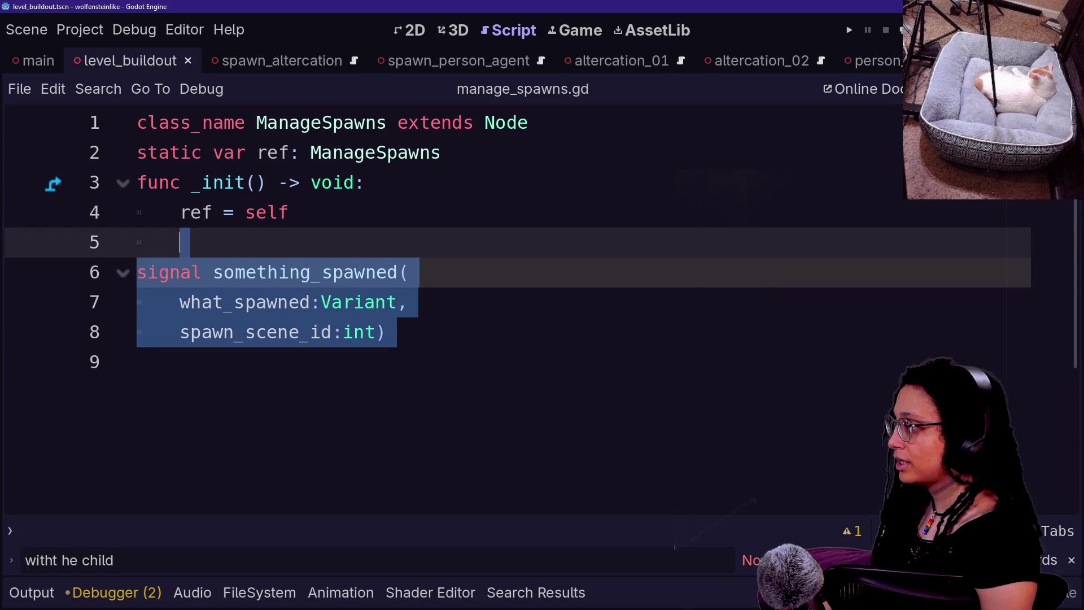
Delete the signal declaration, undo to restore it, and bring up Quick Open Script.
key(BackSpace)
key(BackSpace)
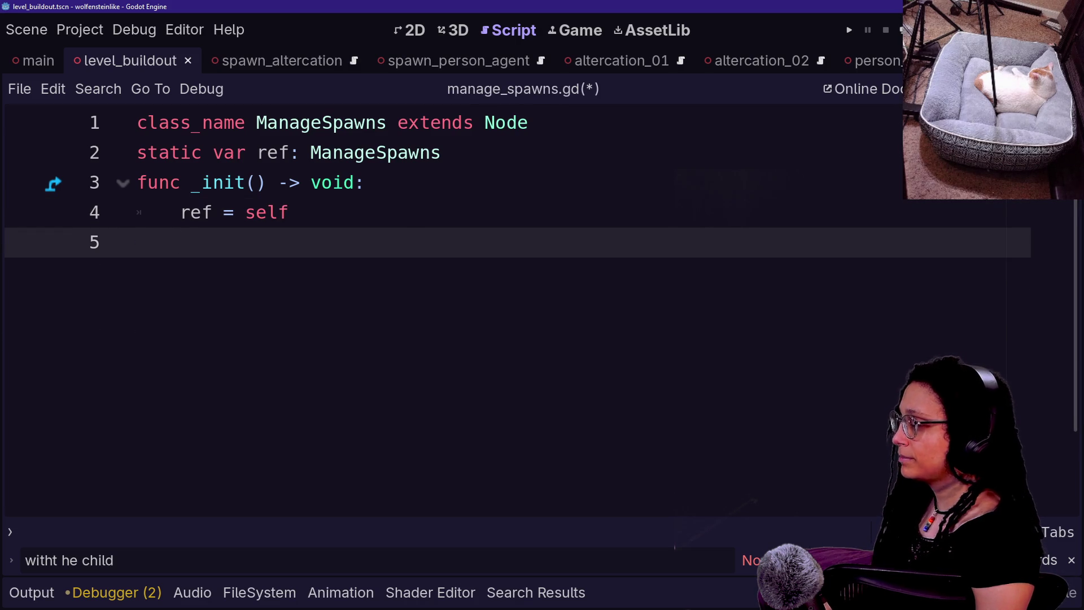
key(ctrl+z)
key(ctrl+z)
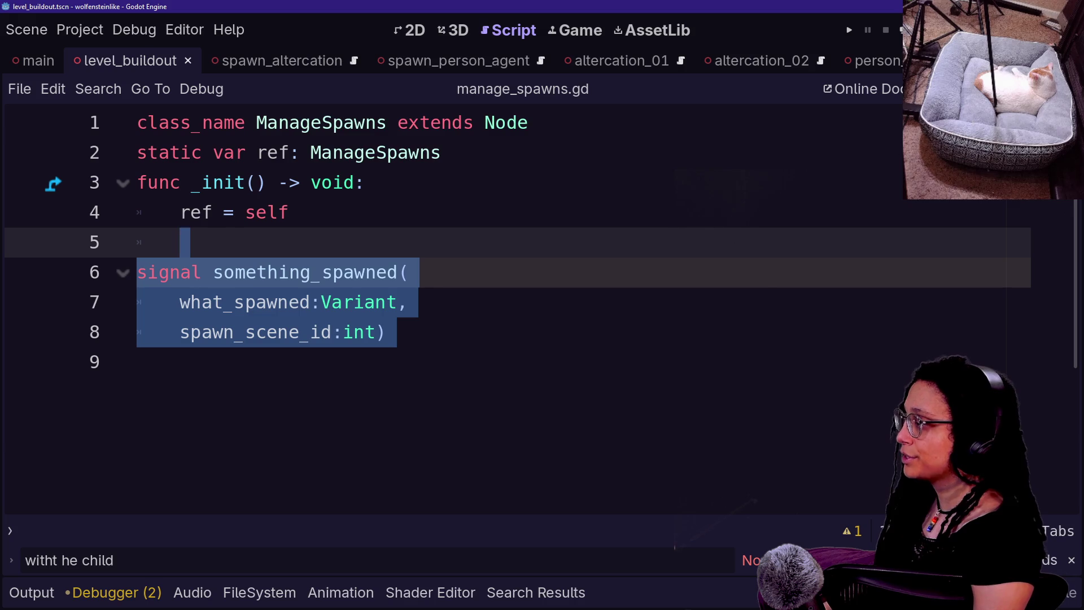
key(ctrl+alt+o)
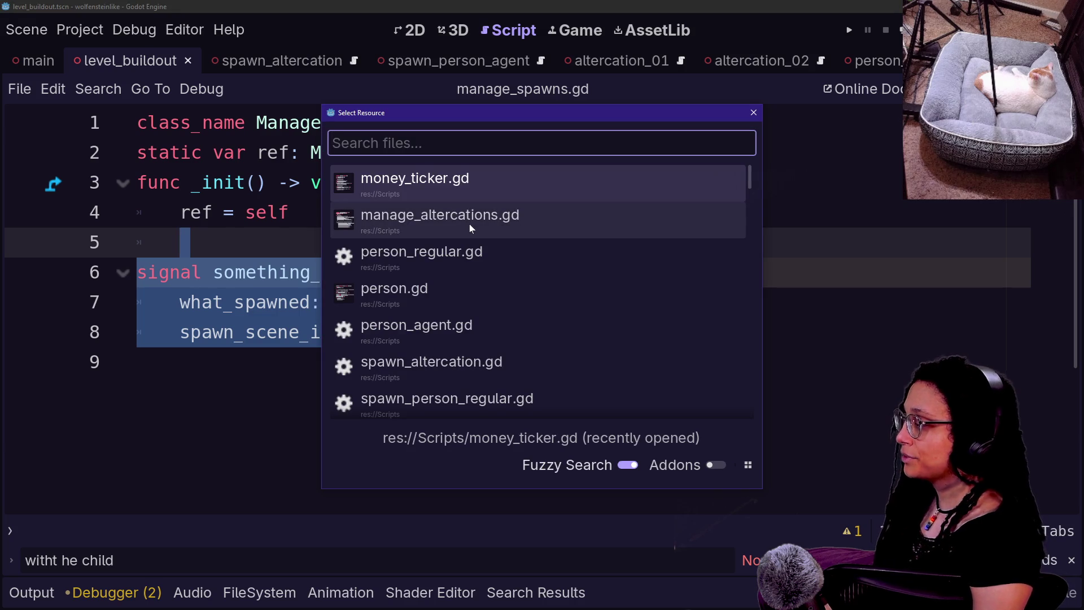
Browse the script list and quick-search 'spawner' and 'spawn' without opening anything.
key(Down)
key(Down)
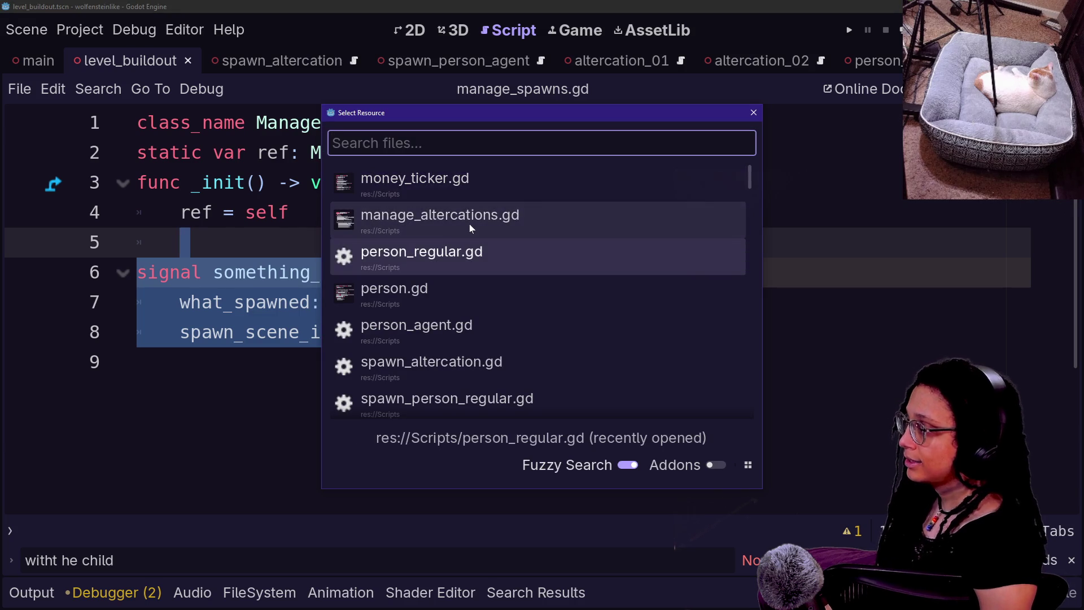
key(Up)
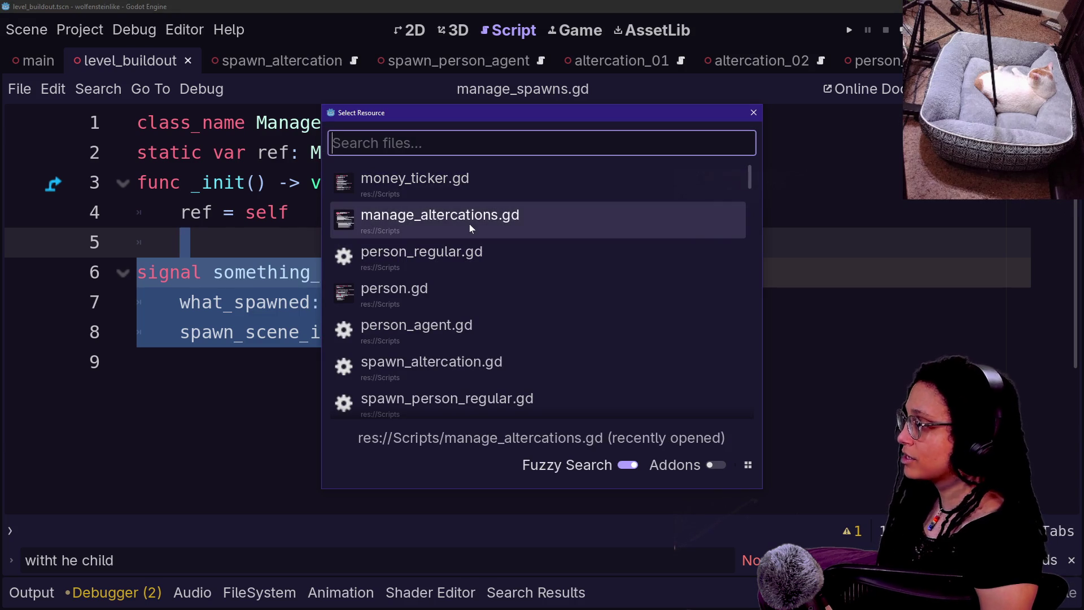
key(Down)
key(Down)
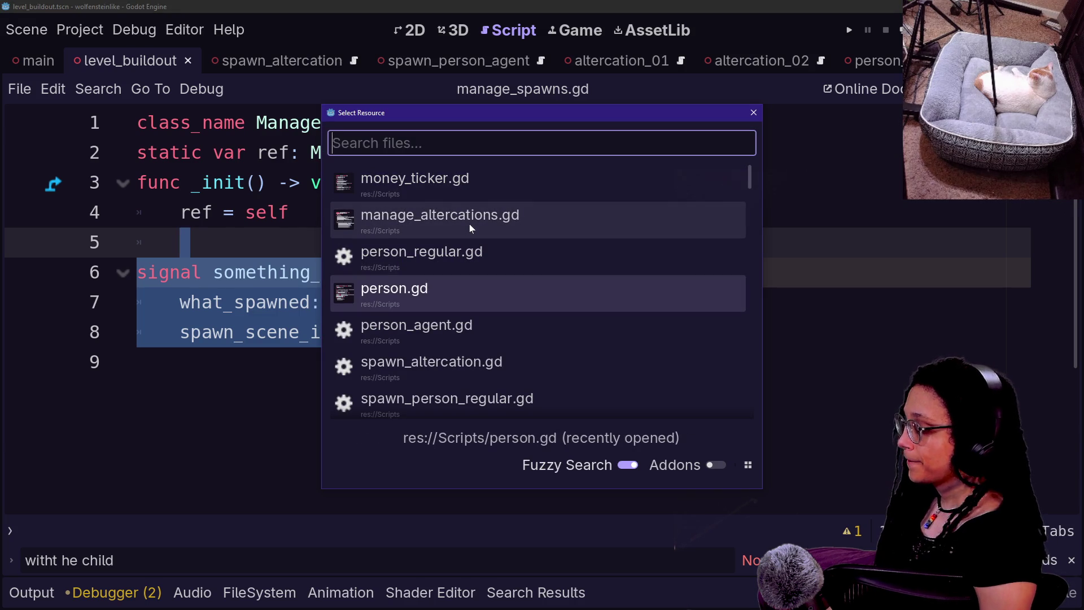
text(spawner)
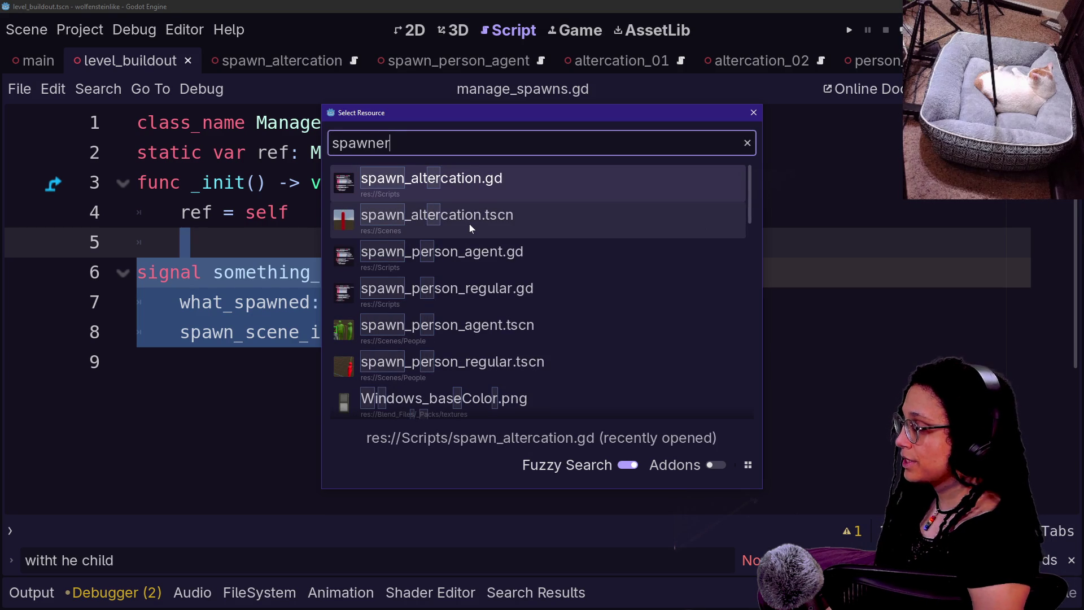
key(Down)
key(Down)
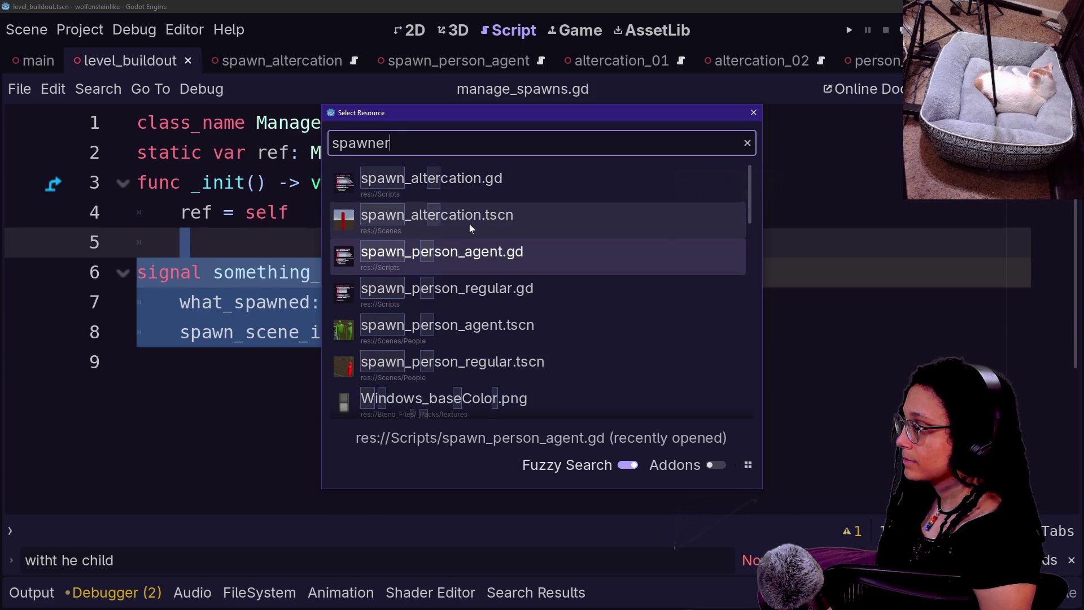
key(Escape)
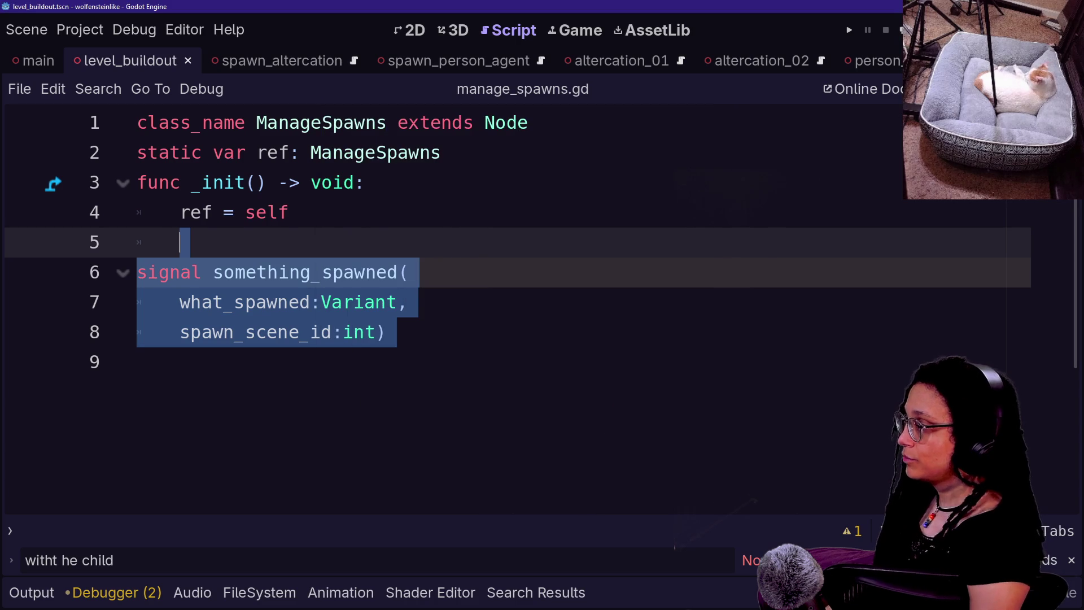
key(shift+alt+o)
text(spawn)
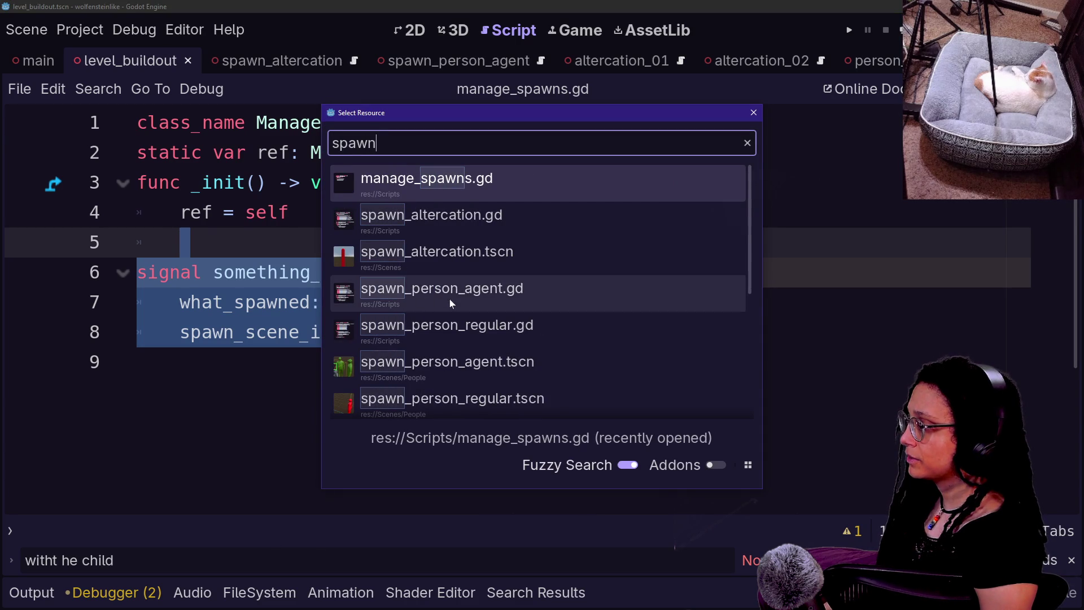
key(Escape)
Start a project-wide search for 'extends', then cancel it.
key(ctrl+shift+f)
text(e)
key(BackSpace)
text(extends)
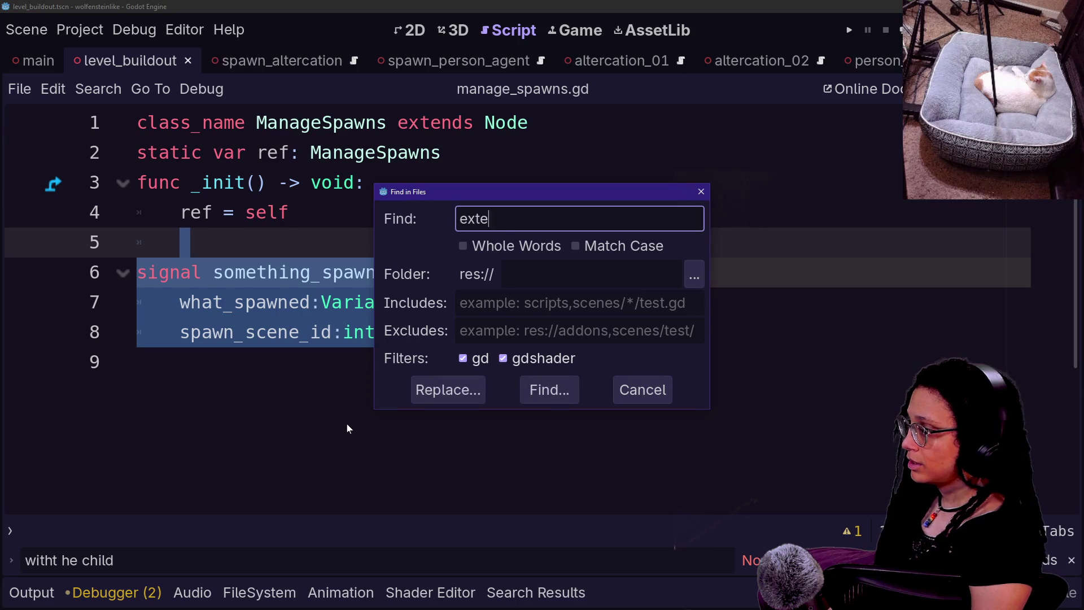
key(Escape)
Quick-open spawn_altercation.gd via a 'spawn' search and jump to its Spawner base script.
key(shift+alt+o)
key(Caps_Lock)
text(SPAWN)
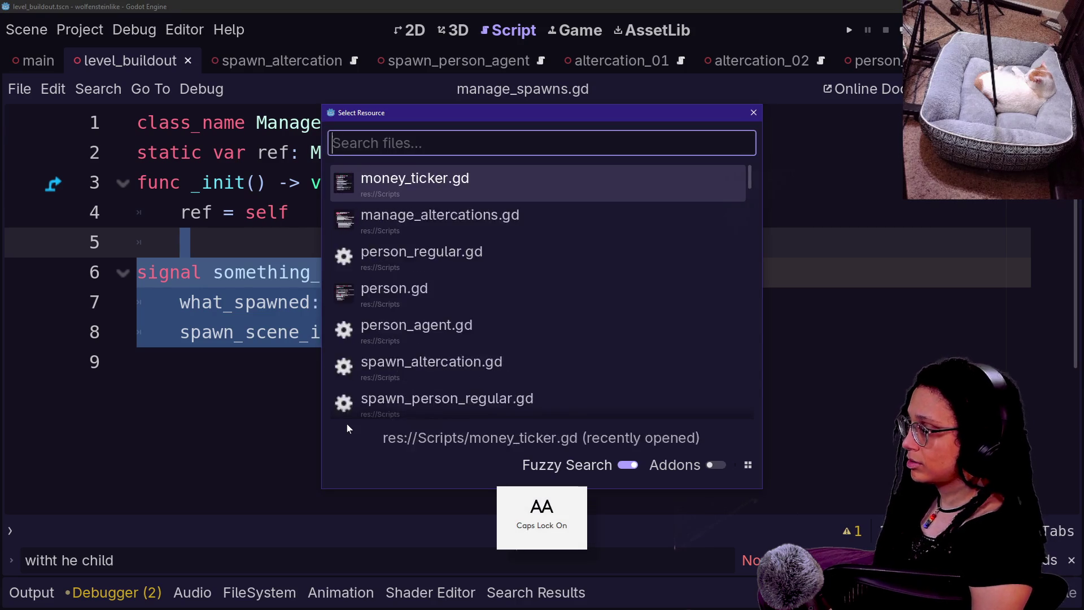
key(BackSpace)
key(BackSpace)
key(BackSpace)
key(Caps_Lock)
text(spawn)
key(Down)
key(Return)
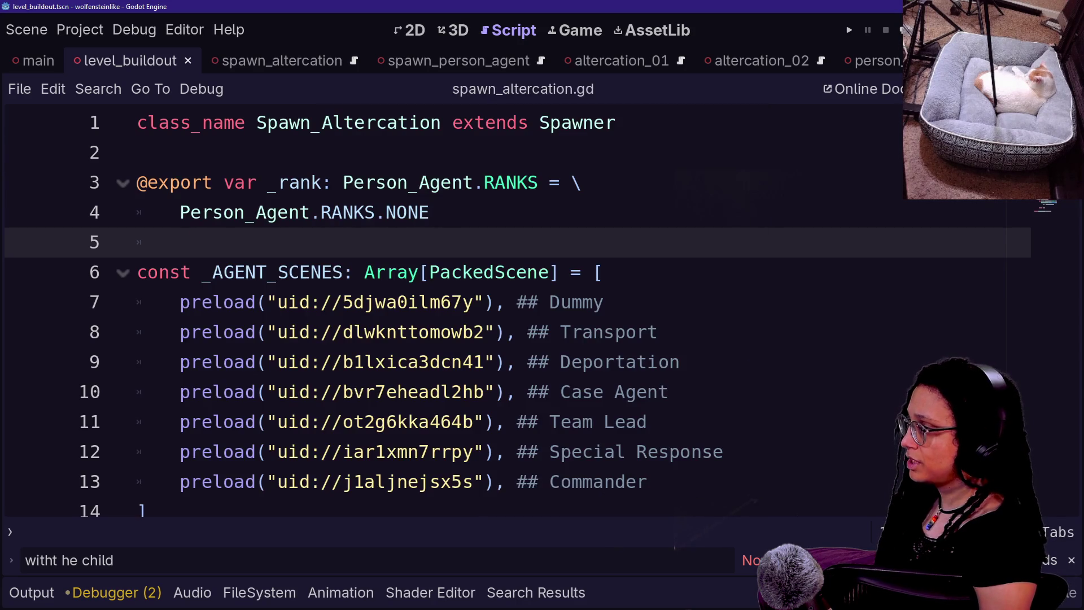
ctrl+click(615, 124)
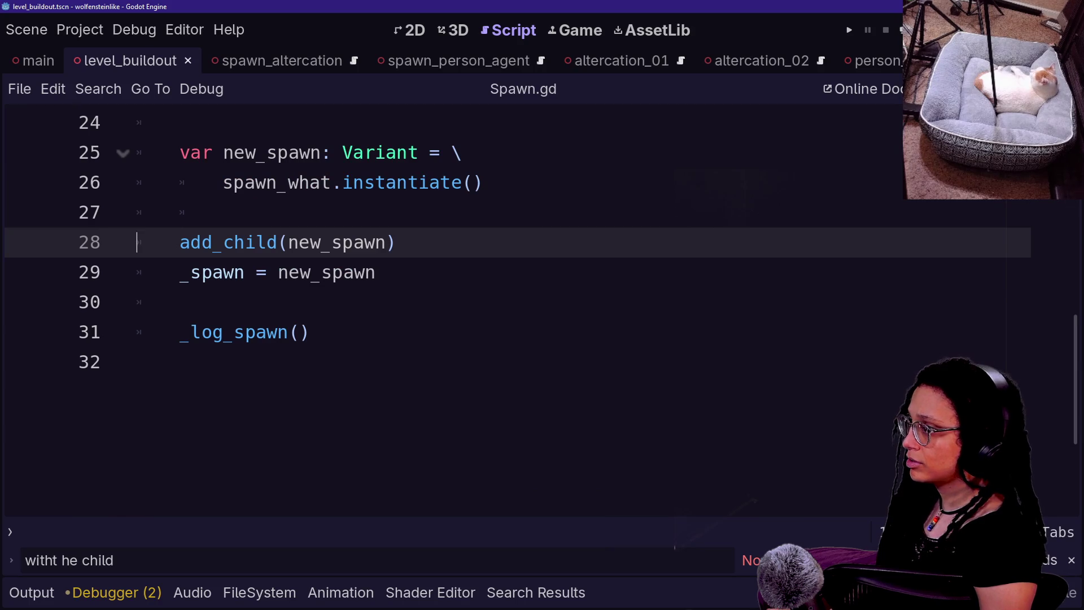
Filter the FileSystem dock for spawn.gd.
click(318, 592)
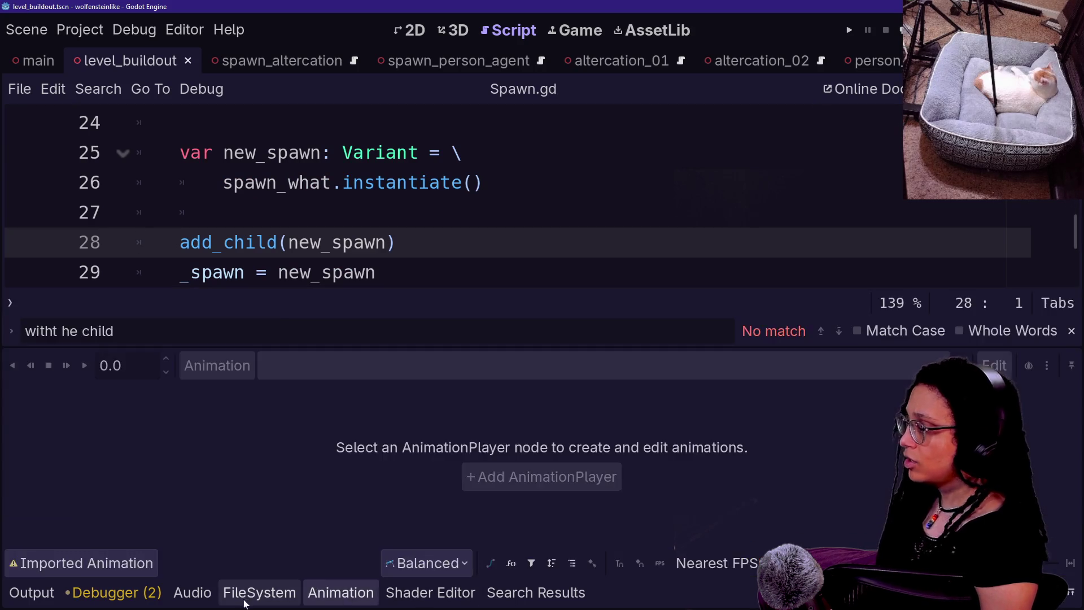
click(240, 593)
double_click(604, 445)
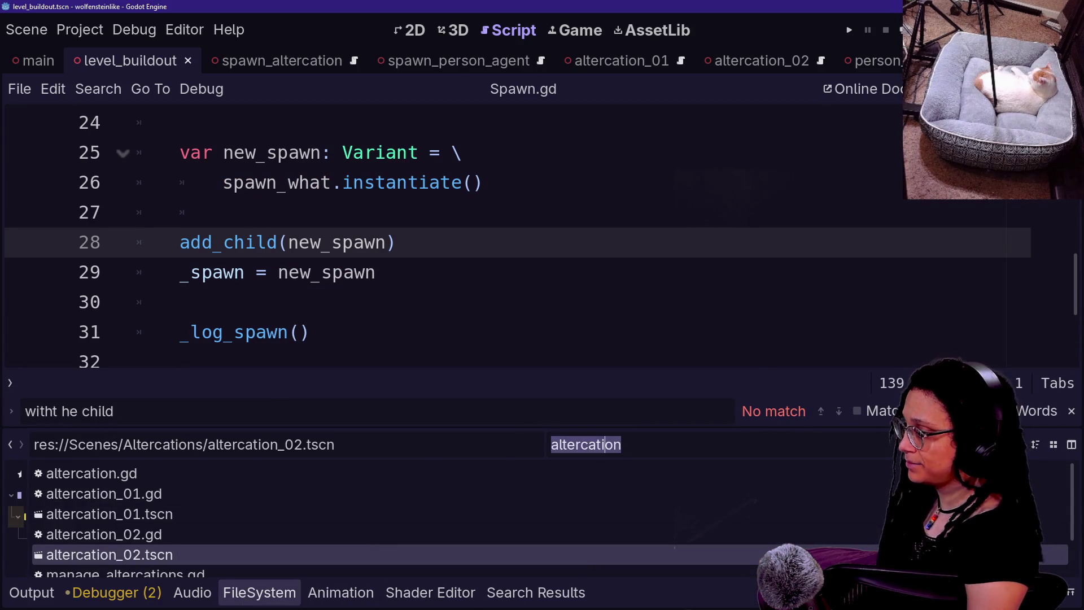
text(soaw)
key(BackSpace)
key(BackSpace)
key(BackSpace)
text(pawn.gd)
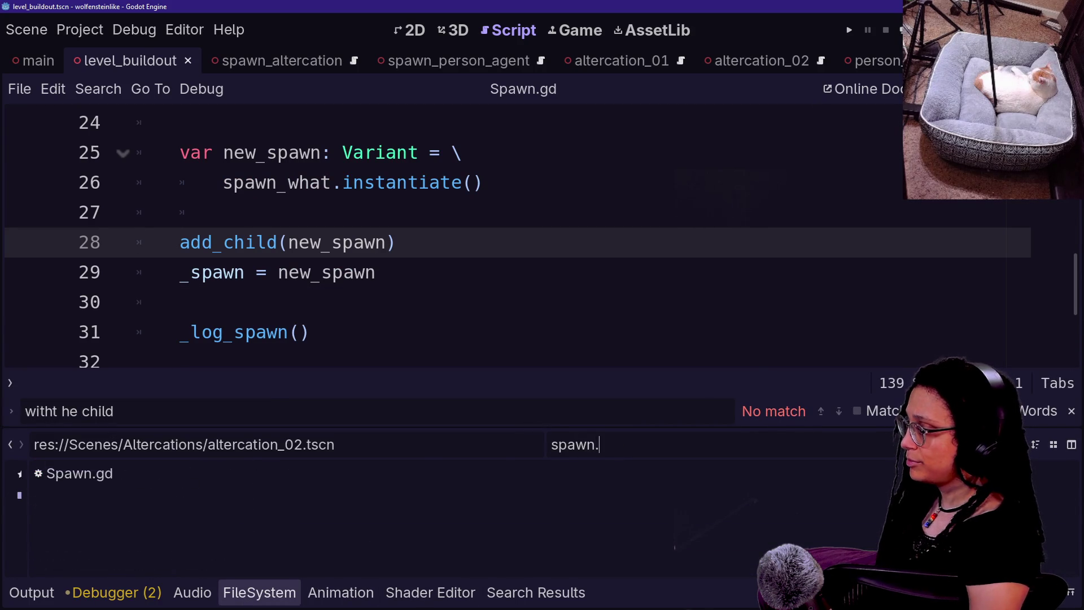
Rename Spawn.gd to Spawner.gd and return to the script.
right_click(124, 477)
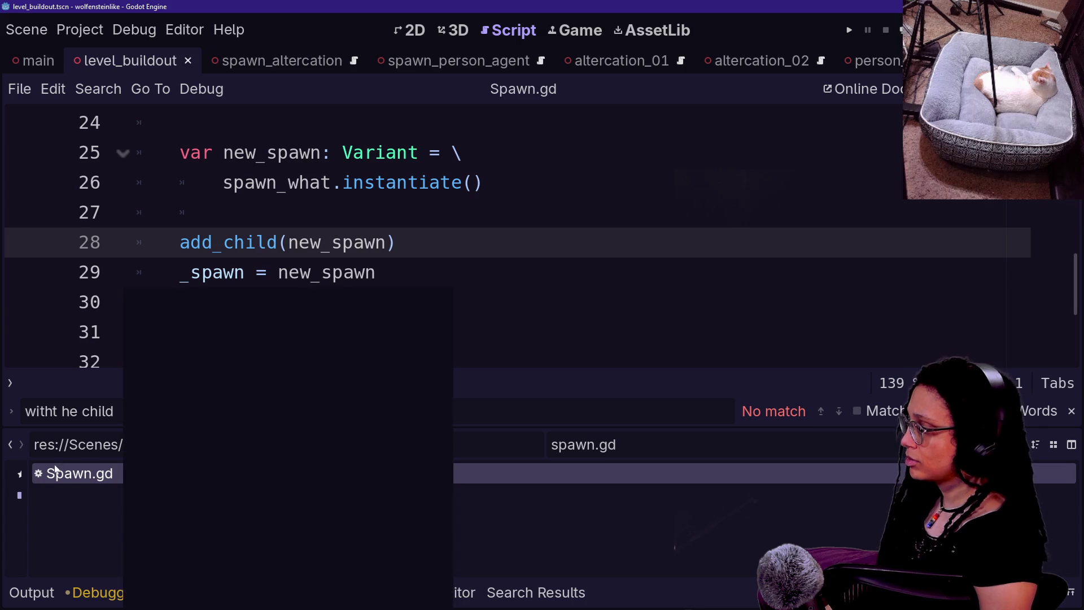
click(79, 476)
right_click(79, 476)
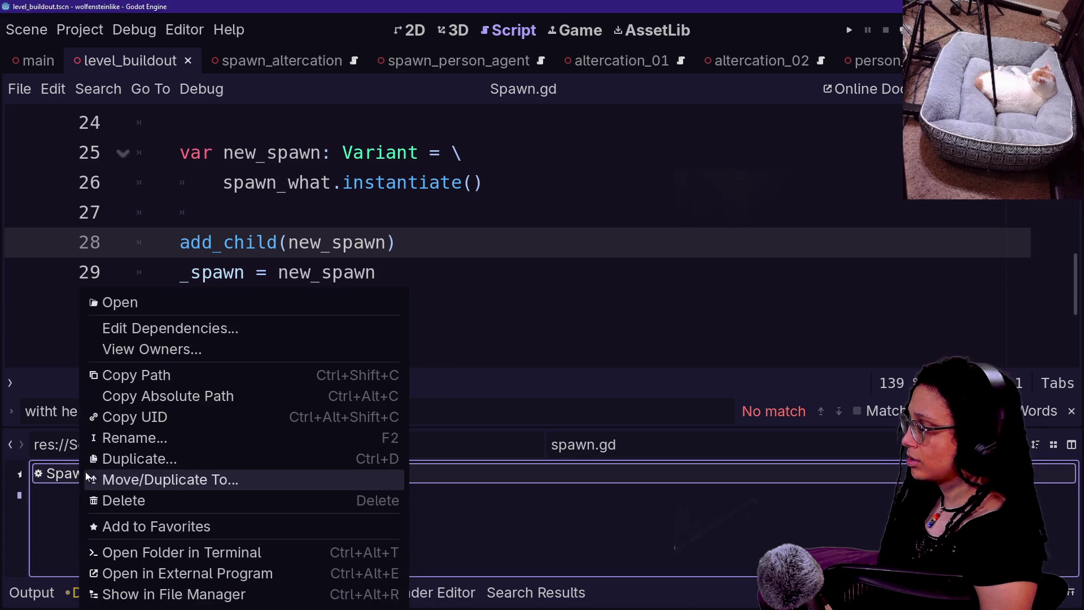
click(135, 436)
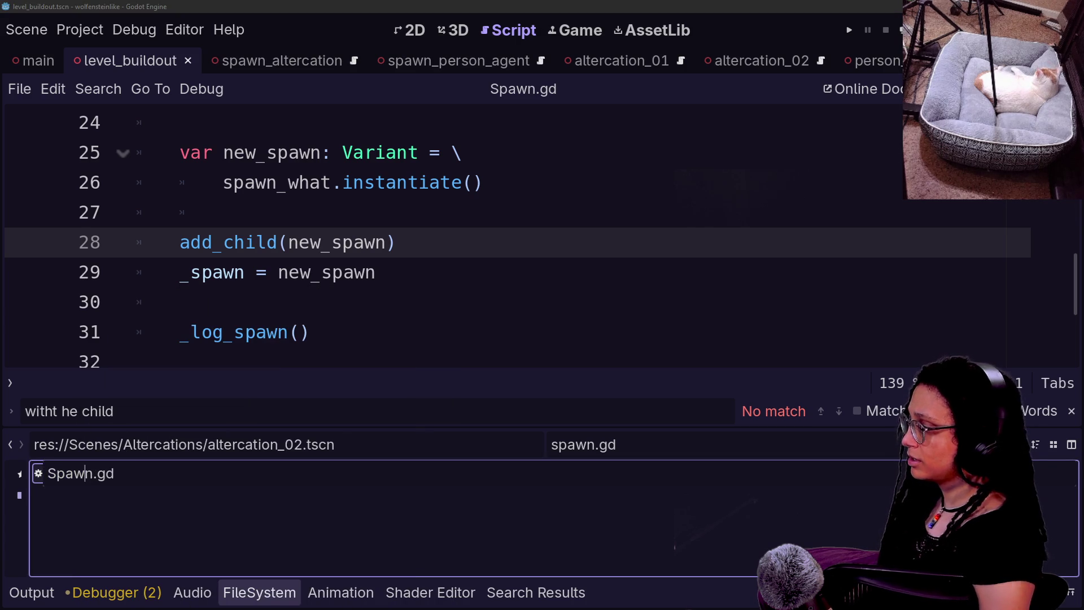
key(Escape)
text(er)
key(Return)
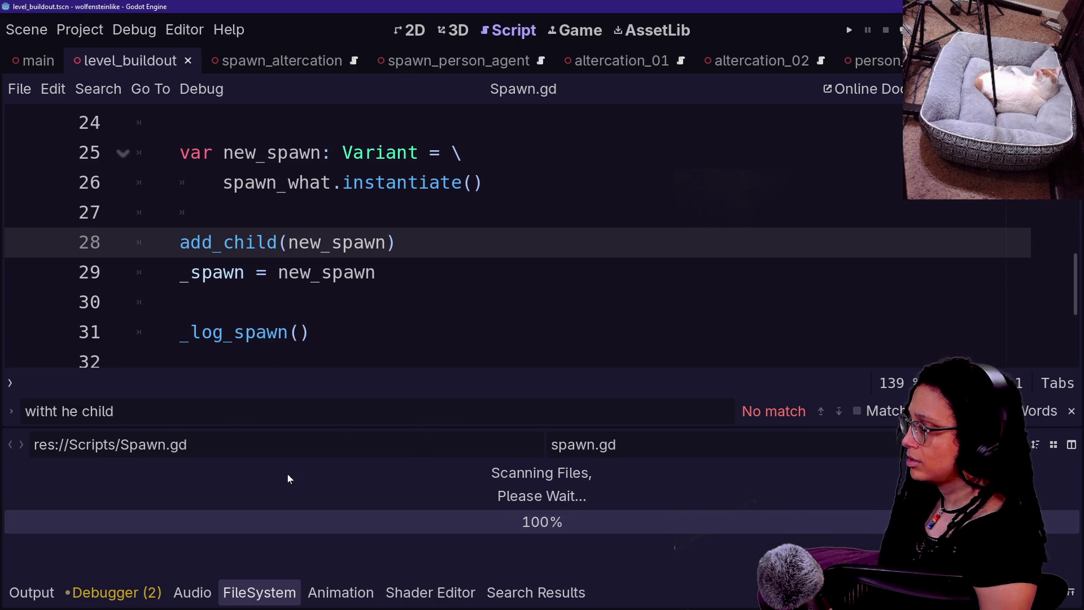
click(223, 212)
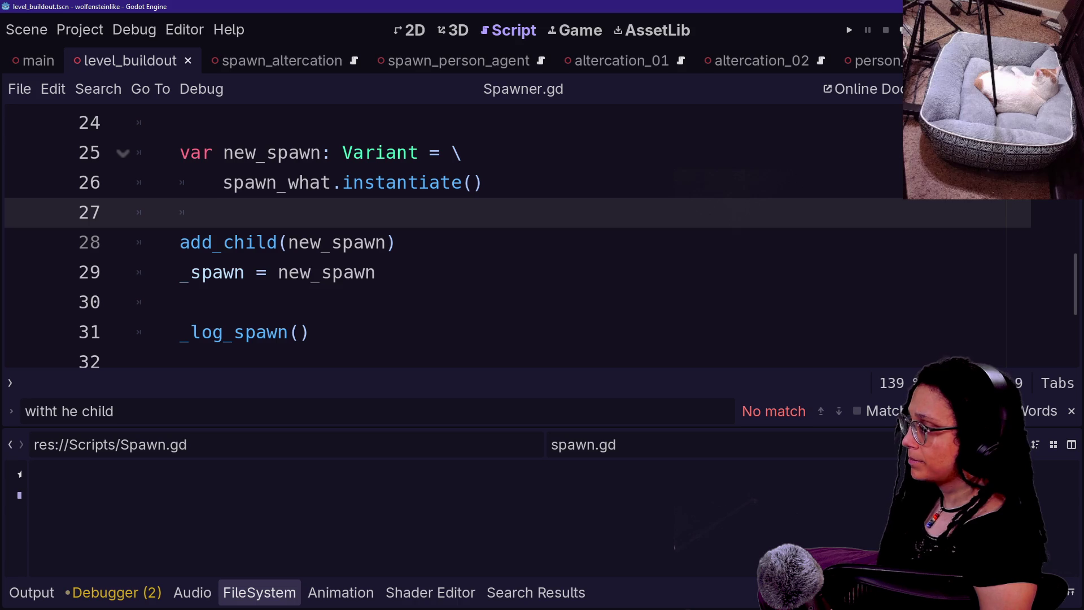
Add signal something_spawned(what_spawned: Variant, spawn_scene_id: int) below Spawner.gd's abstract functions.
key(ctrl+j)
scroll(508, 282, up, 8)
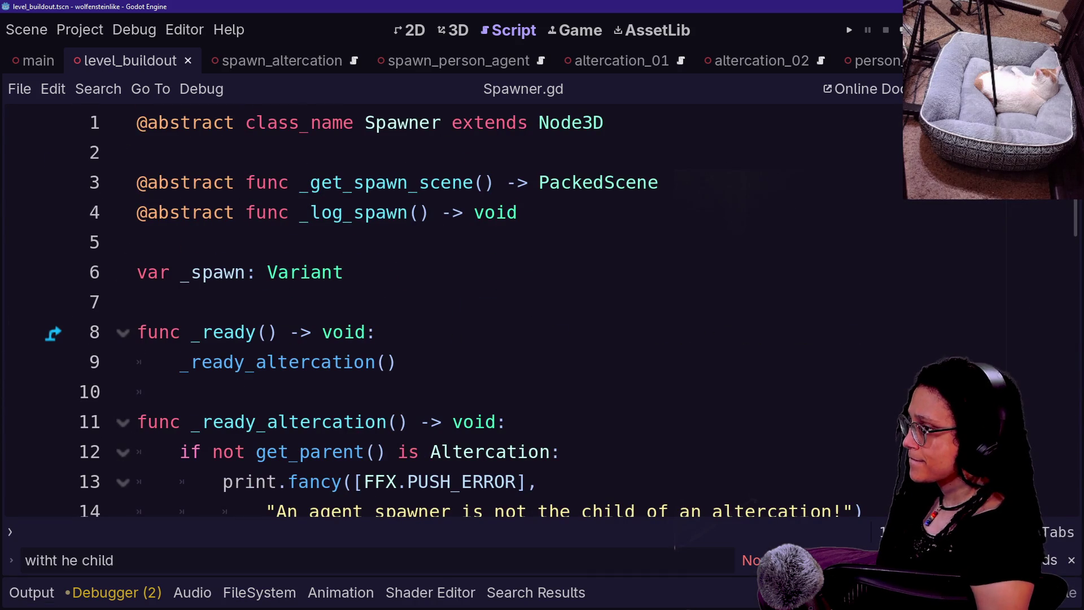
click(136, 152)
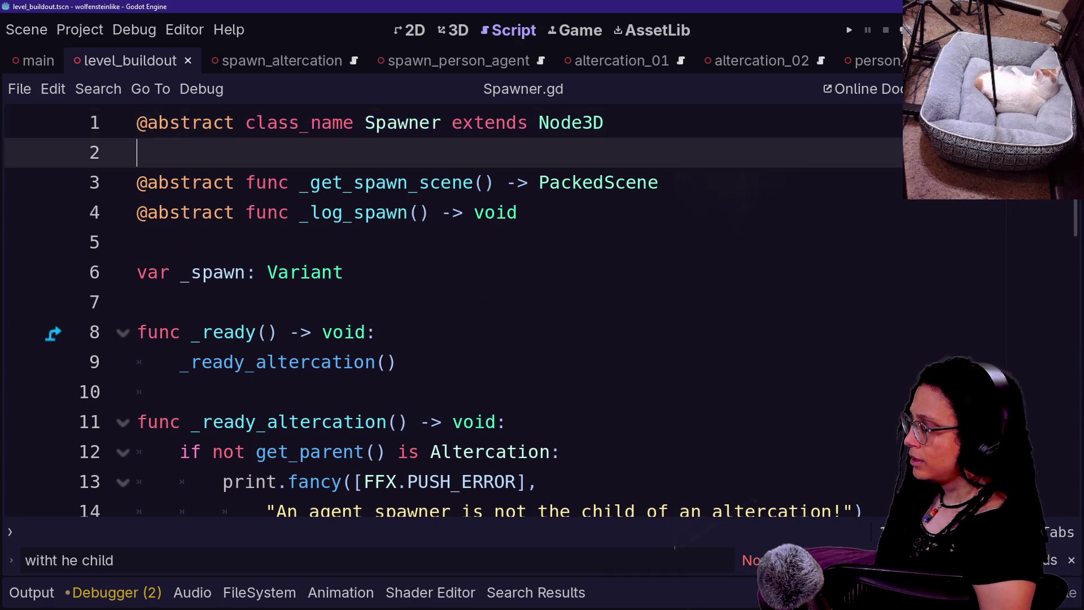
scroll(508, 317, down, 1)
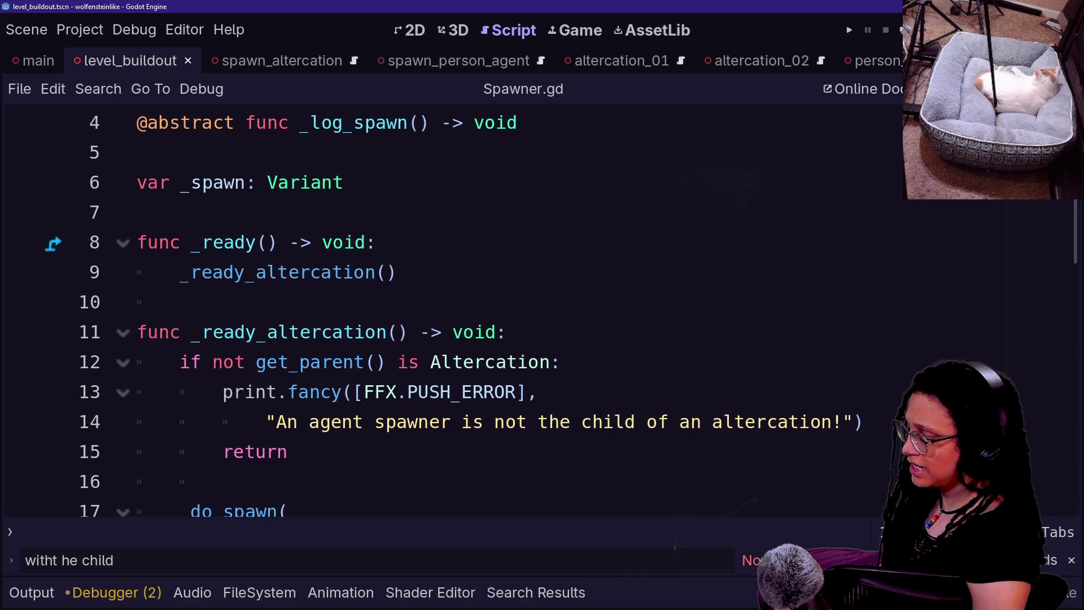
click(137, 152)
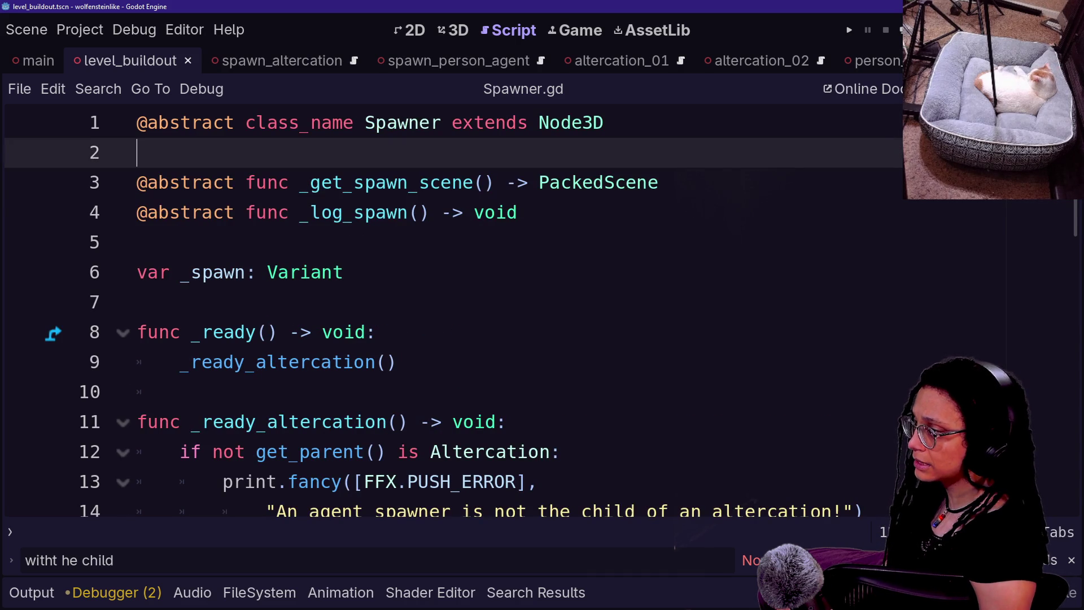
click(431, 212)
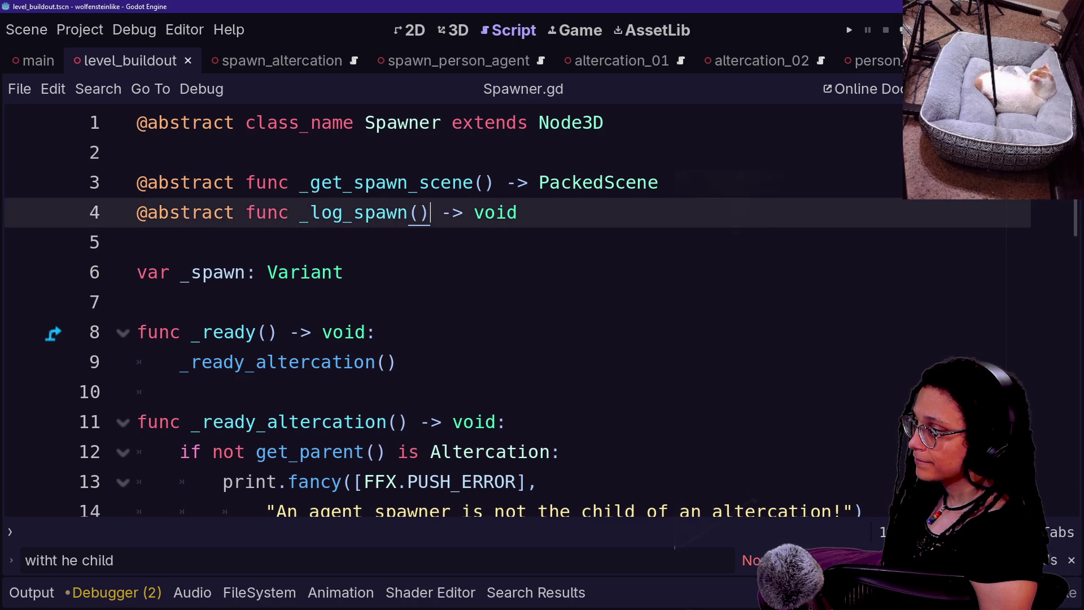
click(137, 242)
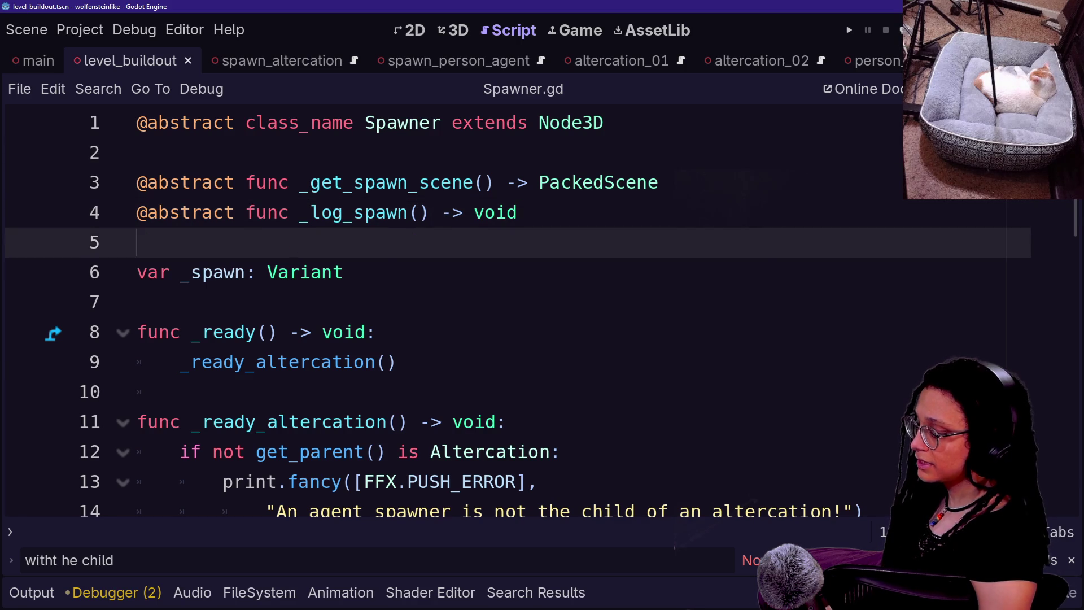
Undo back to the signal declaration and bring up the script quick-open search.
key(ctrl+alt+o)
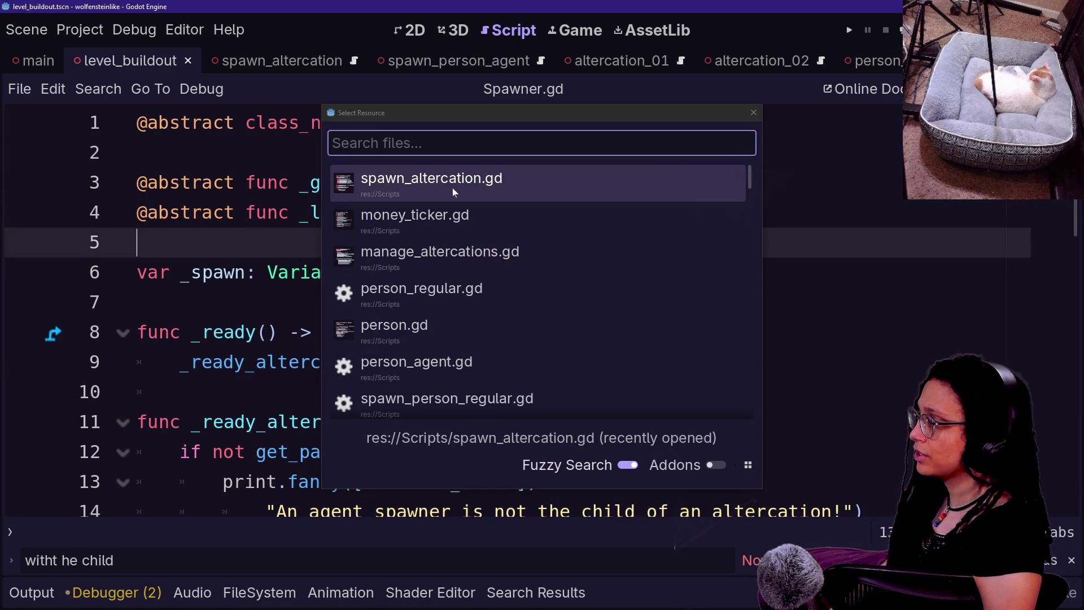
click(754, 113)
key(ctrl+z)
key(ctrl+z)
key(ctrl+z)
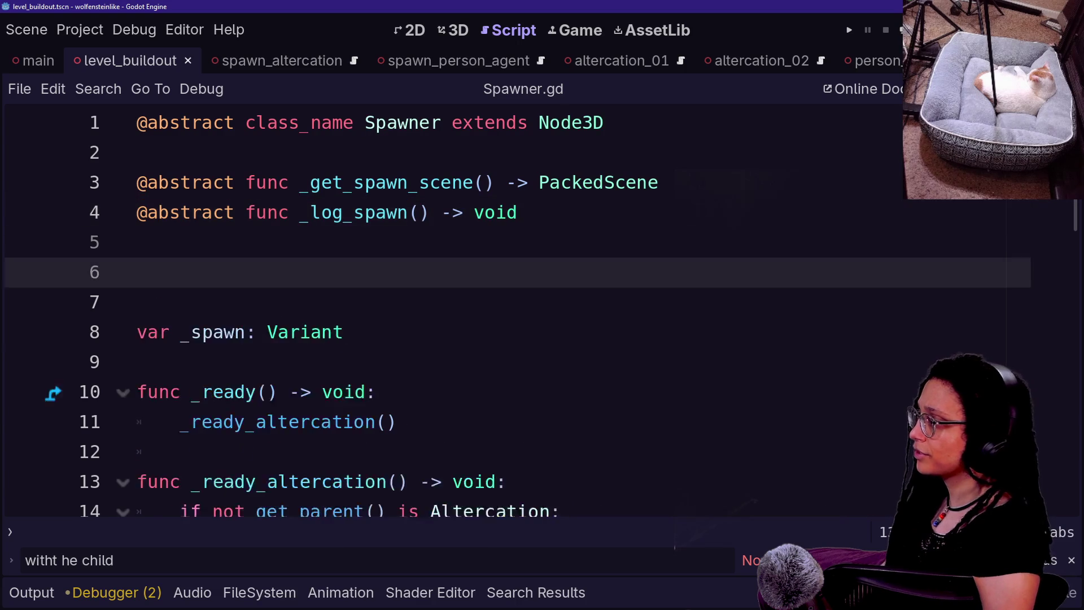
key(ctrl+alt+o)
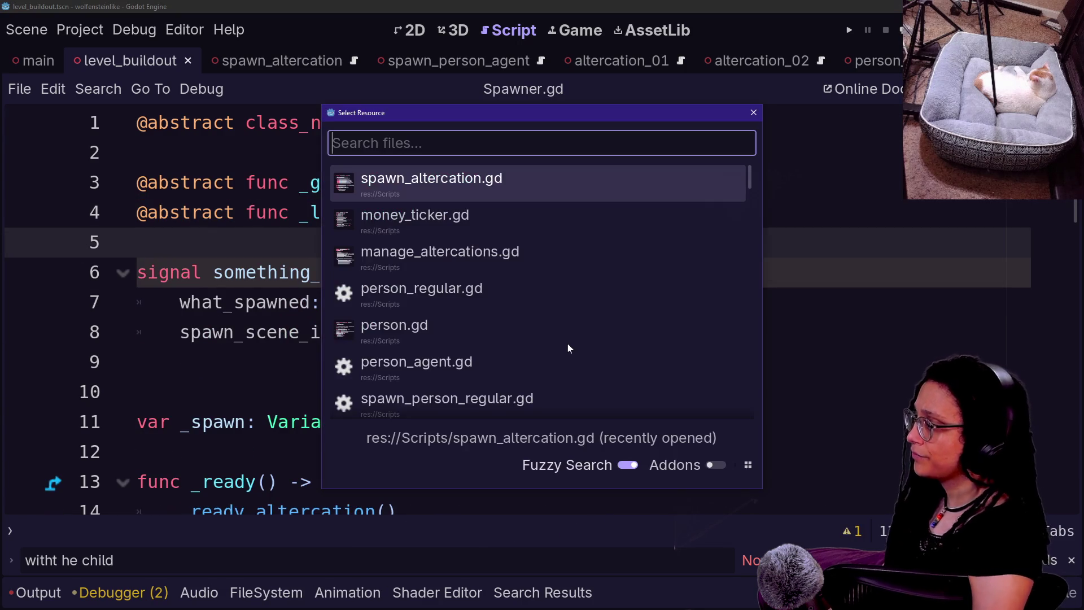
Quick-open person.gd and scroll to its connection on line 31.
text(perso)
key(Return)
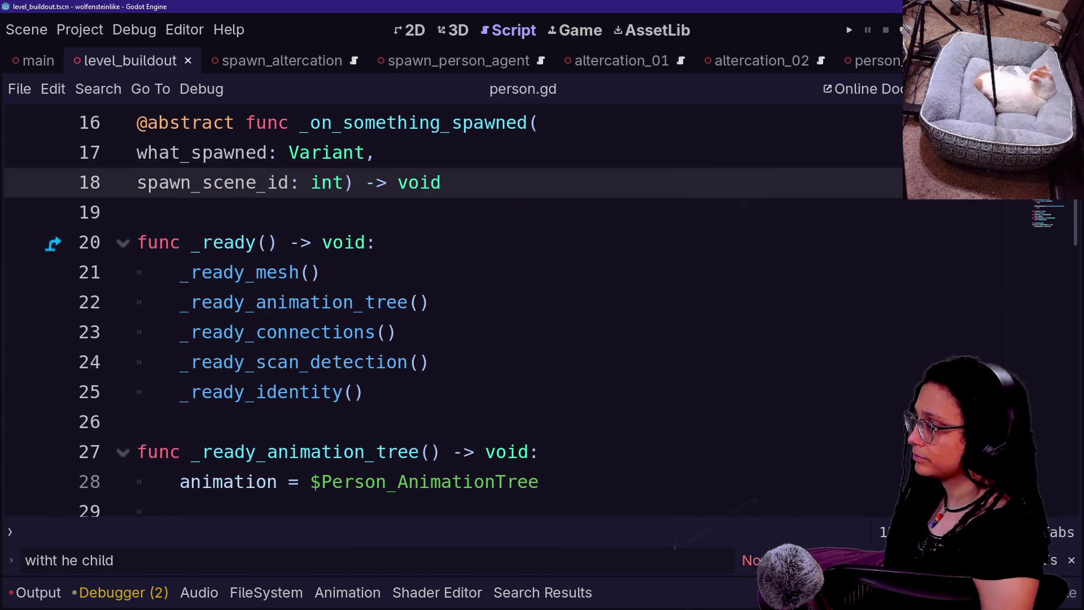
scroll(567, 343, down, 1)
scroll(480, 311, down, 2)
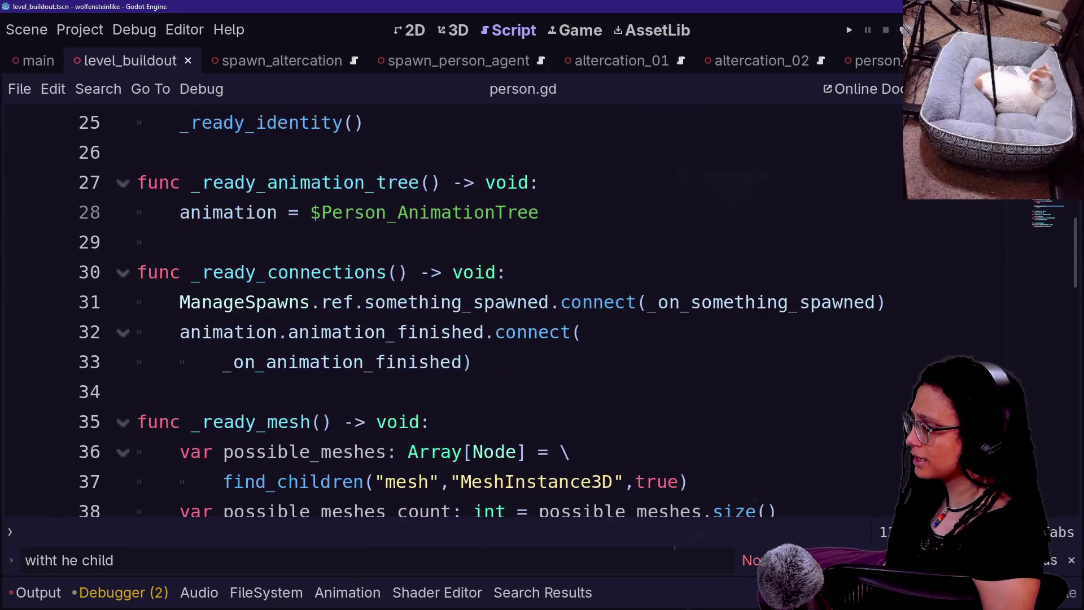
Try replacing ManageSpawns.ref with Spawner on line 31, then undo the edits.
drag(180, 303, 246, 302)
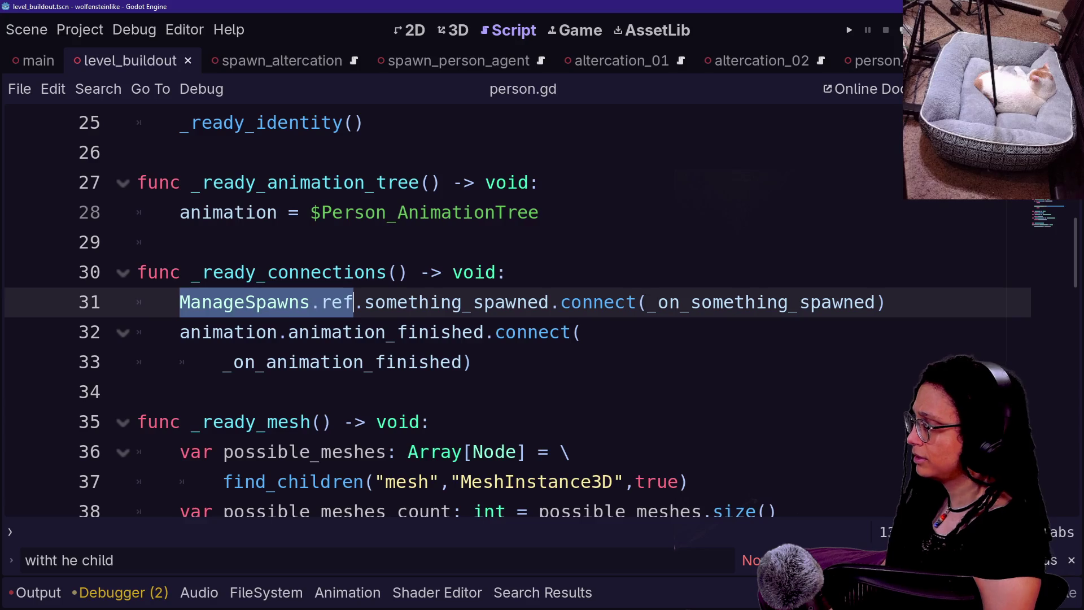
key(Delete)
key(Delete)
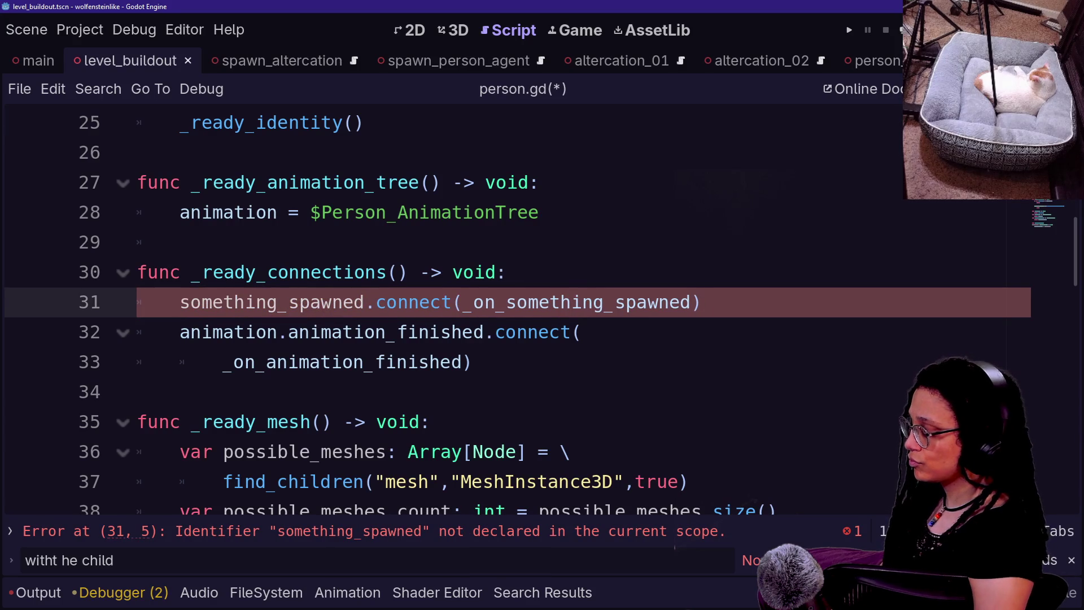
text(S.)
text(Spawne)
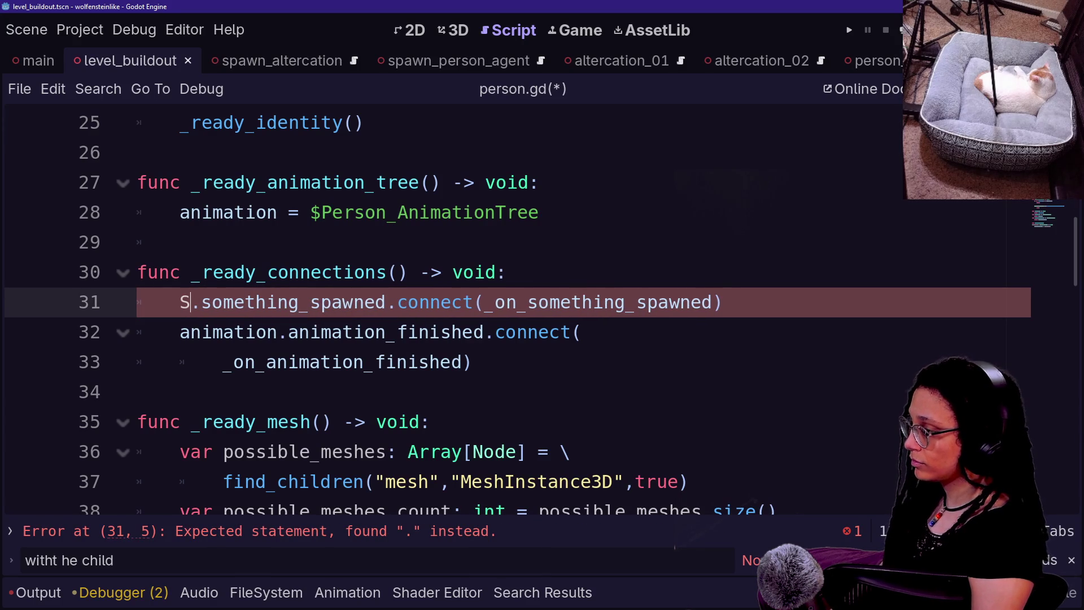
text(r)
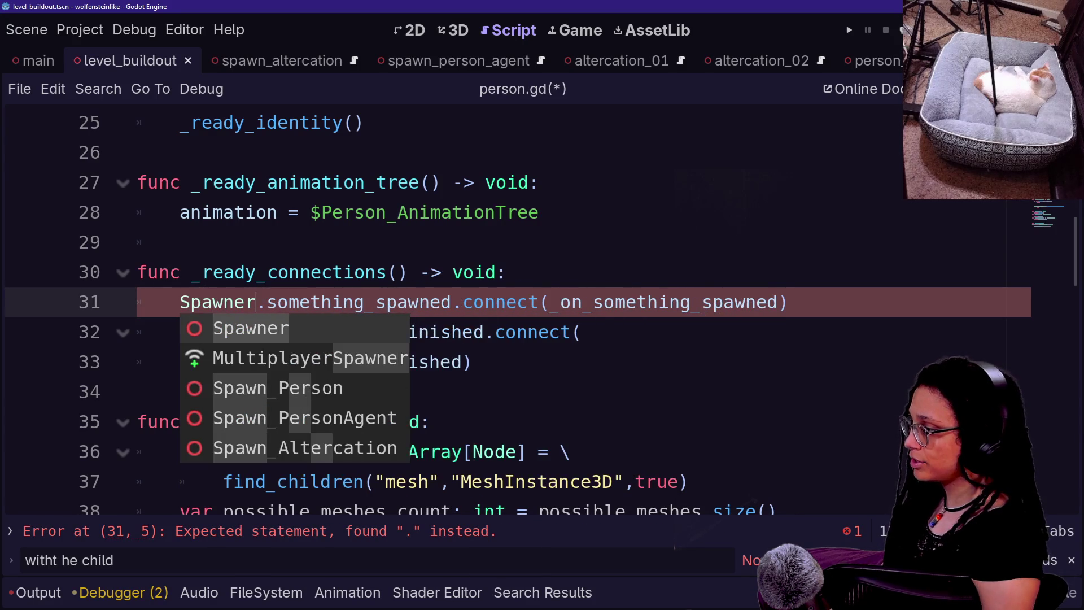
key(Escape)
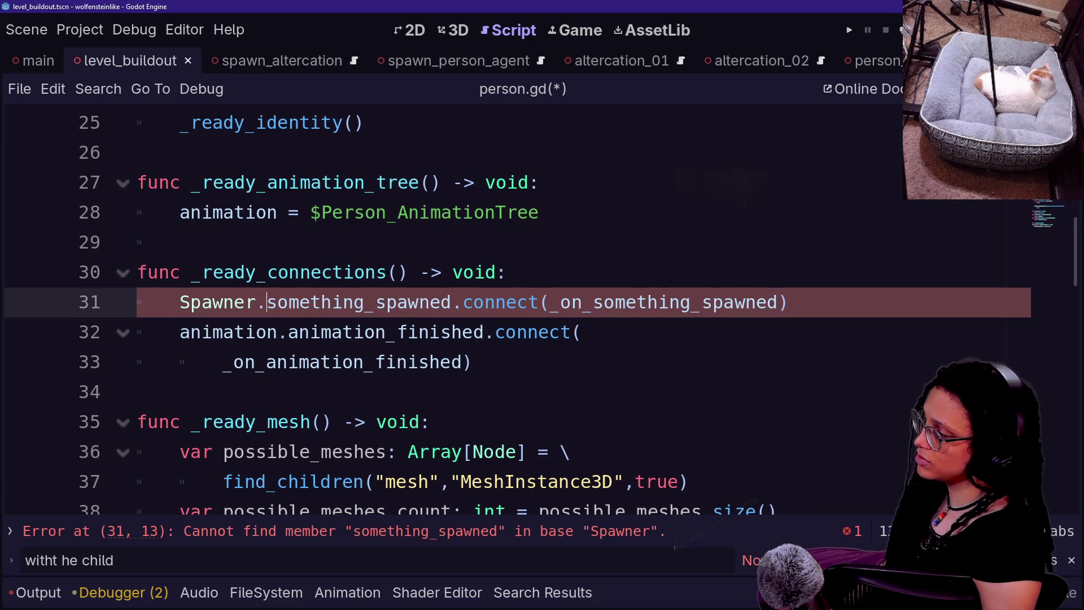
key(ctrl+space)
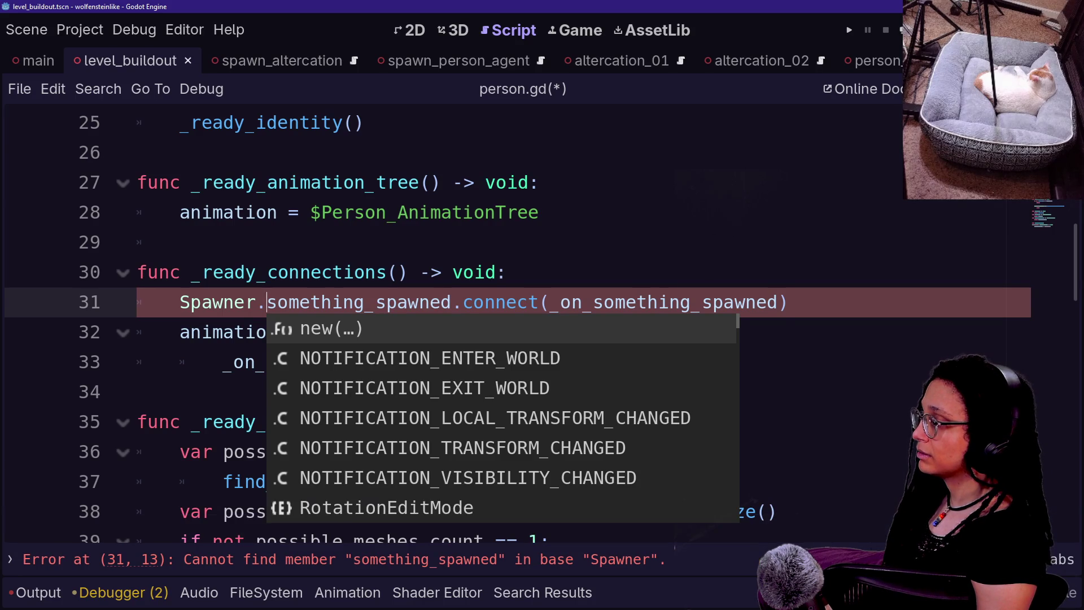
key(Left)
key(BackSpace)
key(BackSpace)
key(BackSpace)
key(ctrl+z)
key(ctrl+z)
key(ctrl+z)
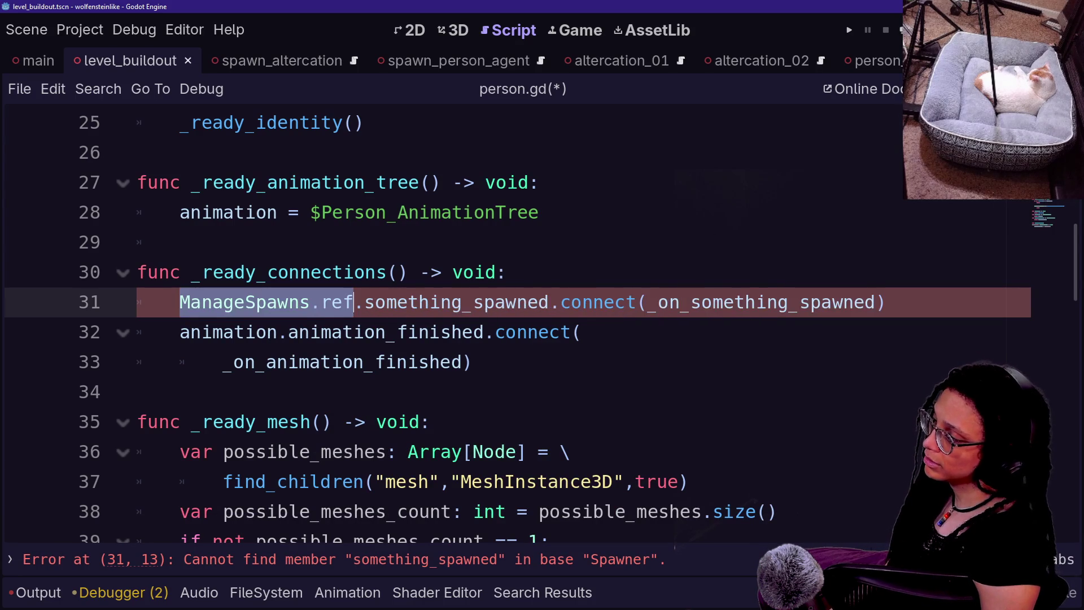
key(ctrl+z)
scroll(508, 310, up, 10)
key(Caps_Lock)
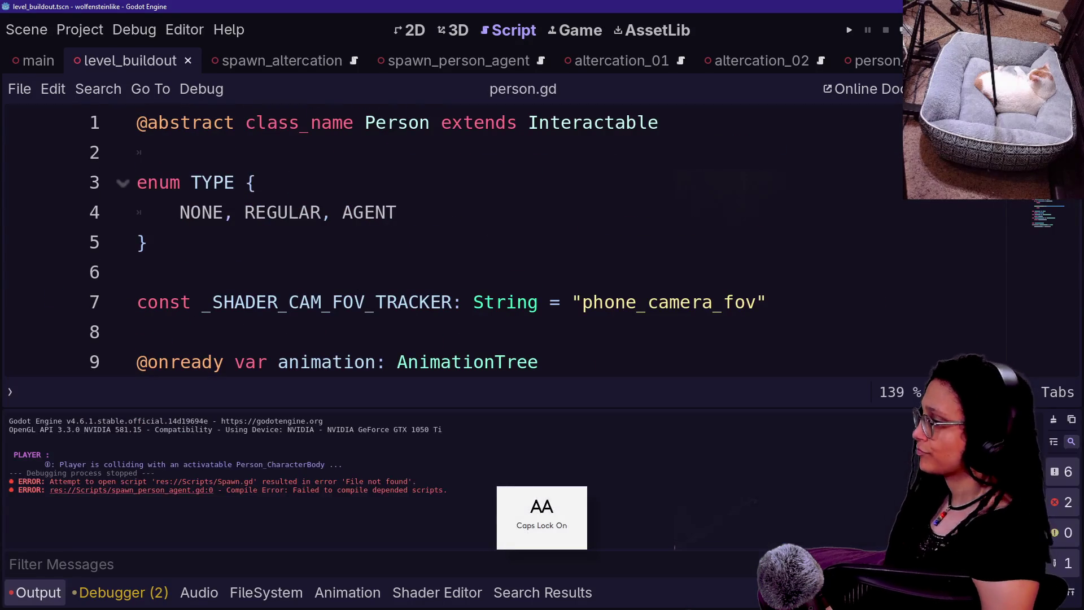
Open Spawner.gd through the quick file search by typing 'spawner'.
key(alt+shift+o)
text(SPAWNER)
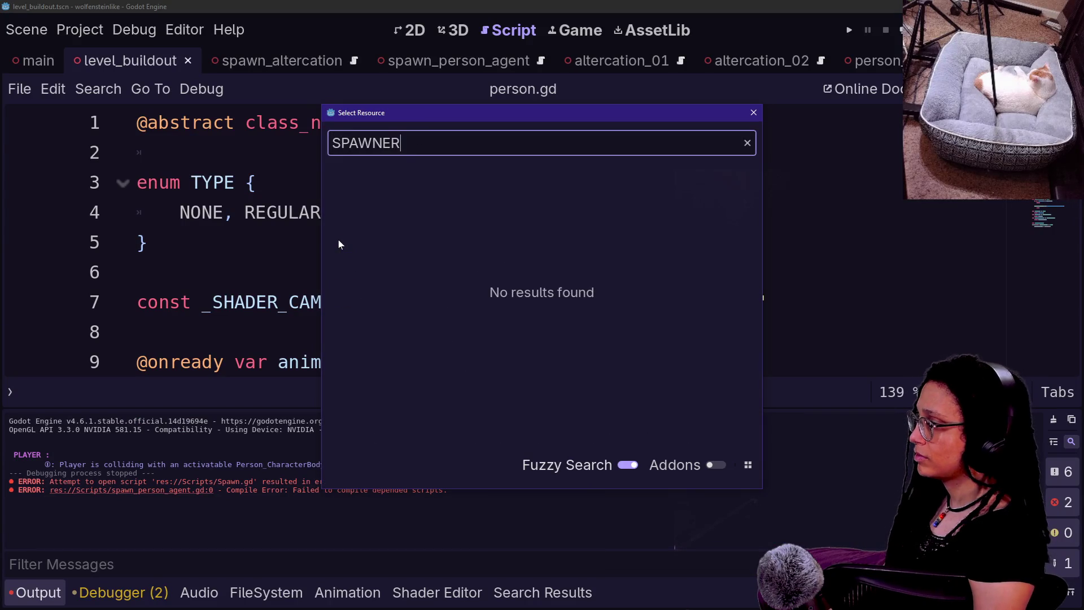
key(BackSpace)
key(BackSpace)
key(BackSpace)
key(Caps_Lock)
key(BackSpace)
key(BackSpace)
key(BackSpace)
text(spawner)
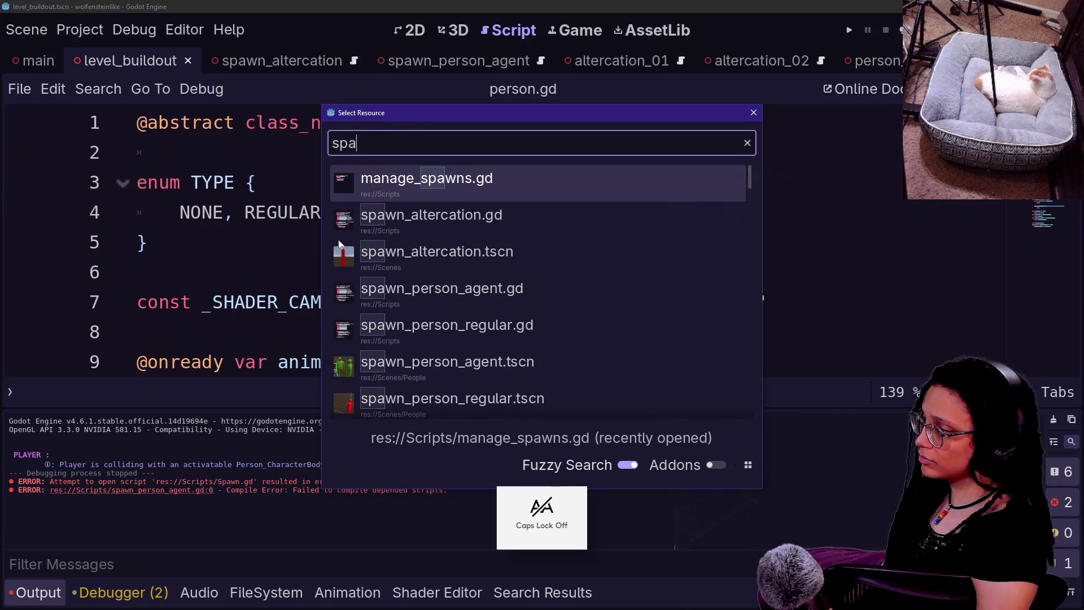
key(Return)
Delete the something_spawned signal declaration, shrink the code text and hide the output log.
drag(386, 332, 137, 242)
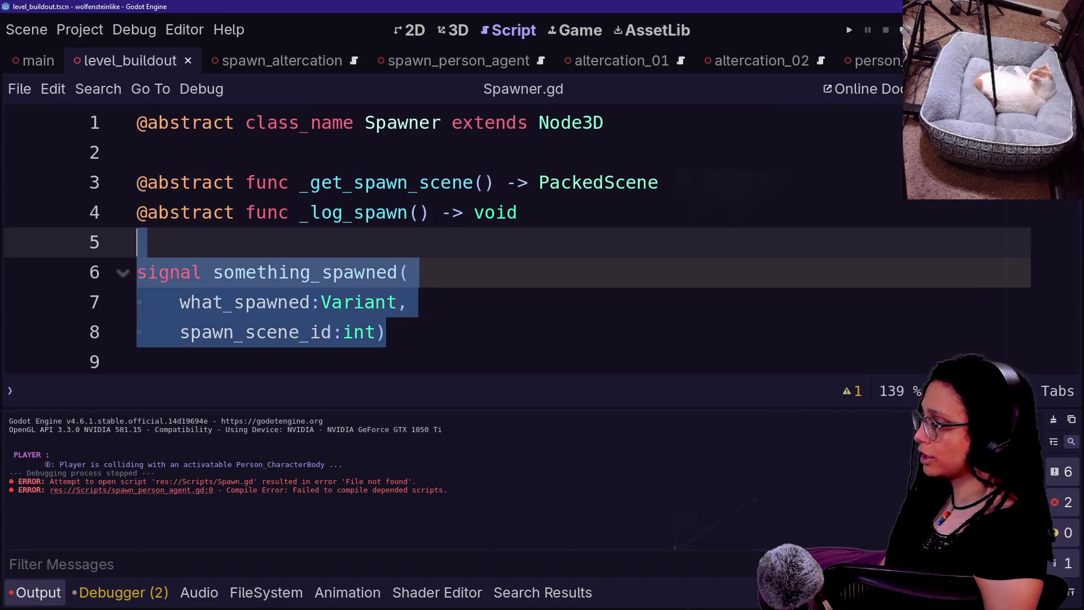
key(Delete)
key(Delete)
key(BackSpace)
key(ctrl+minus)
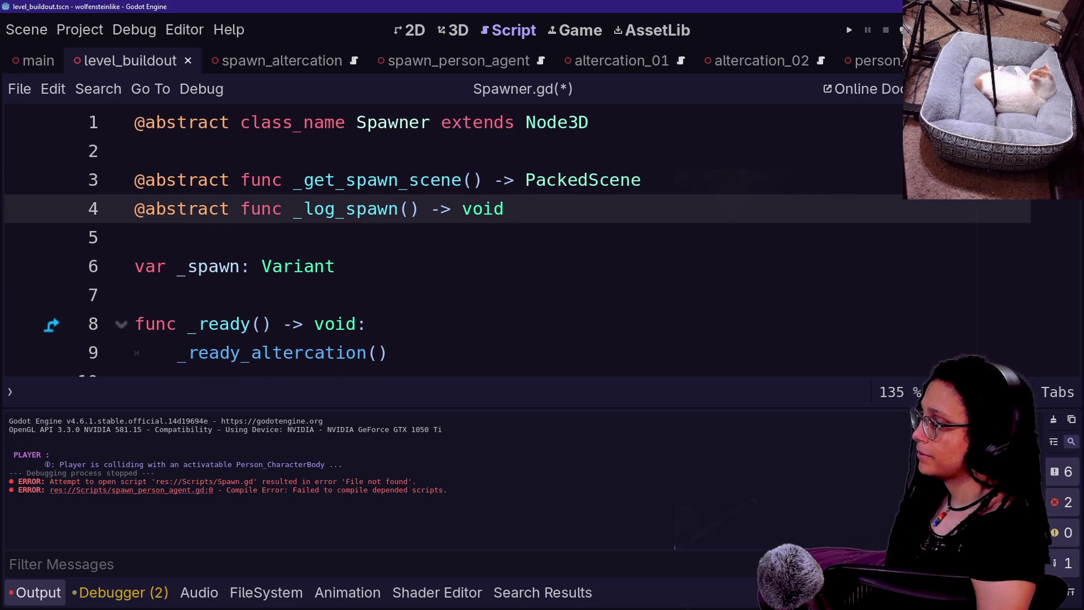
key(ctrl+j)
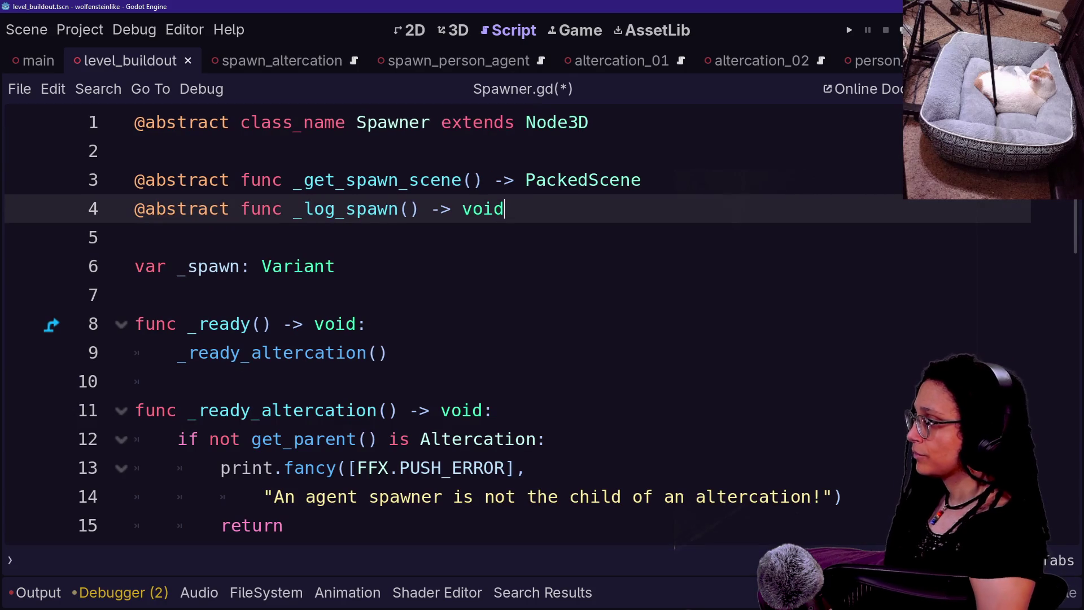
Insert a new line above _log_spawn() in _do_spawn for the emit call.
scroll(508, 322, down, 7)
drag(221, 237, 367, 324)
click(367, 324)
drag(181, 266, 304, 381)
click(304, 381)
click(181, 410)
click(304, 382)
click(177, 353)
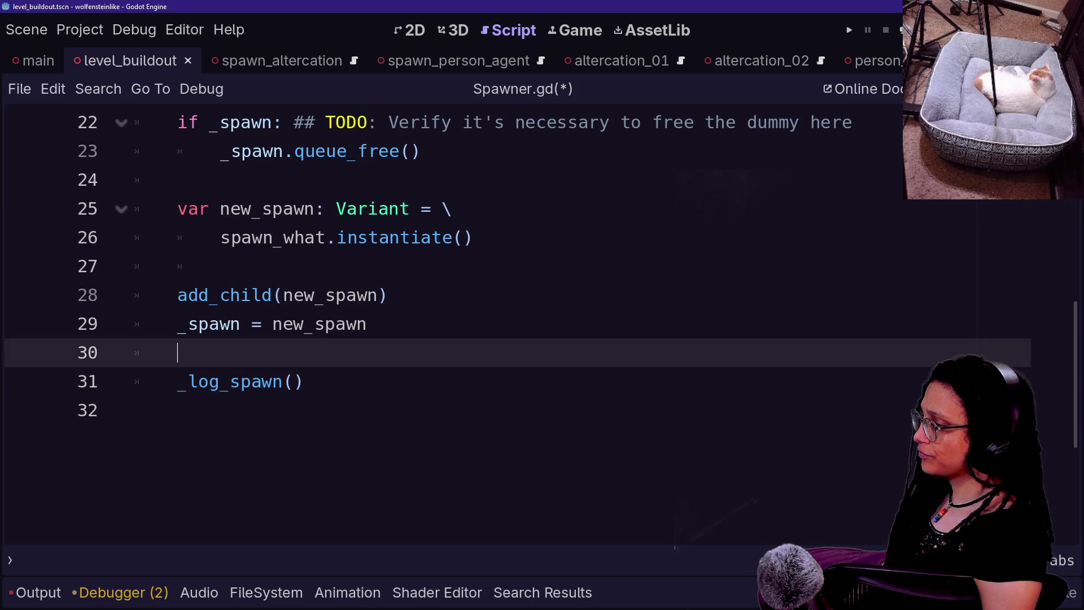
key(Return)
Type ManageSpawns.ref.something_spawned.emit( using autocompletion.
text(")
key(BackSpace)
text(_)
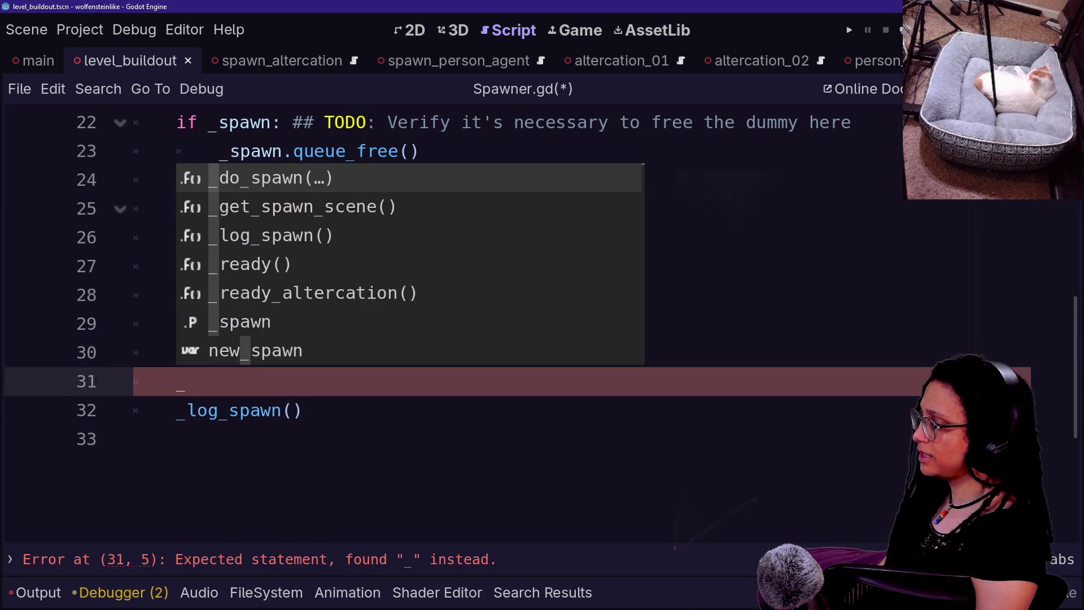
key(BackSpace)
text(Manage)
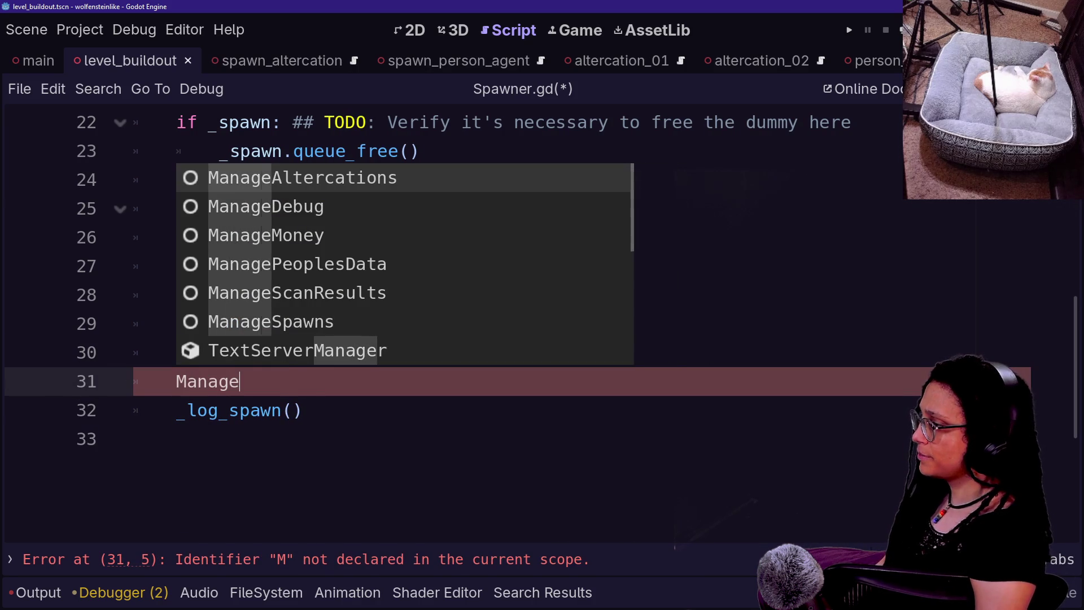
key(Down)
key(Down)
key(Down)
key(Return)
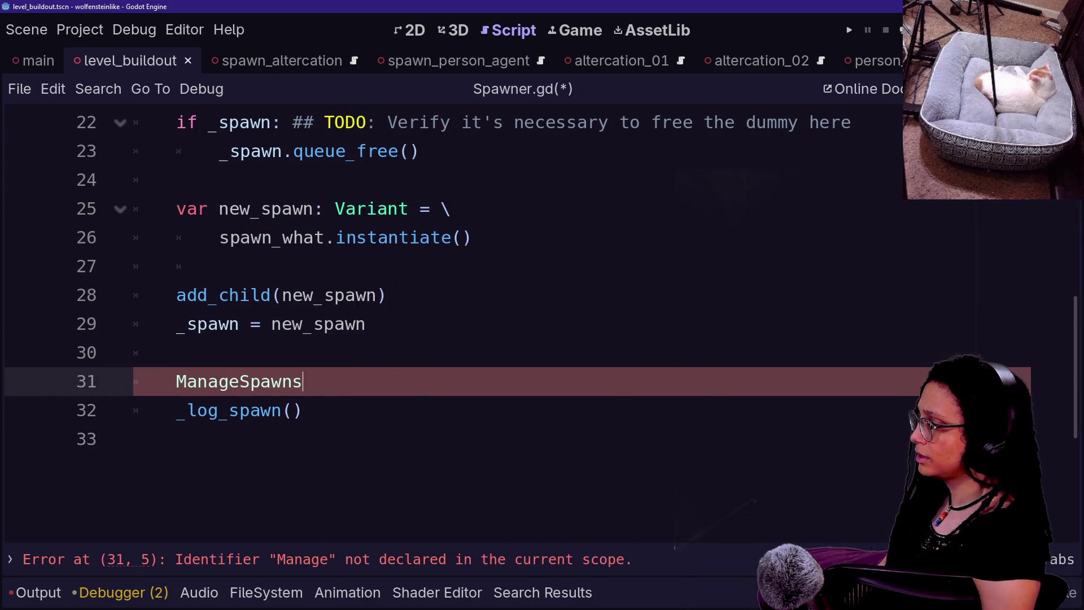
text(spa)
key(BackSpace)
key(BackSpace)
key(BackSpace)
text(f.sp)
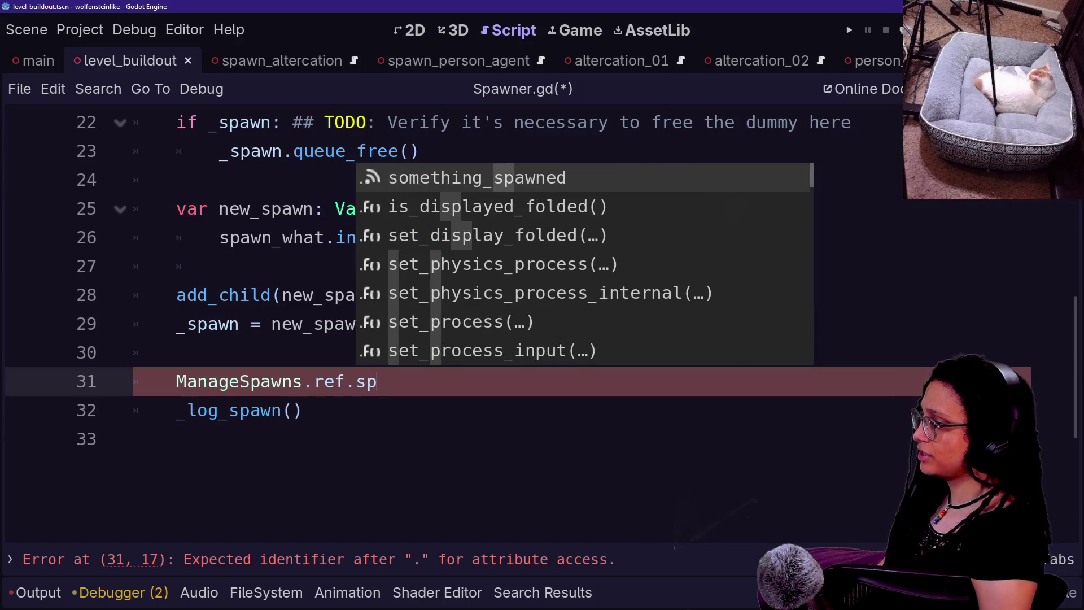
key(Return)
text(.)
key(Down)
key(Down)
key(Return)
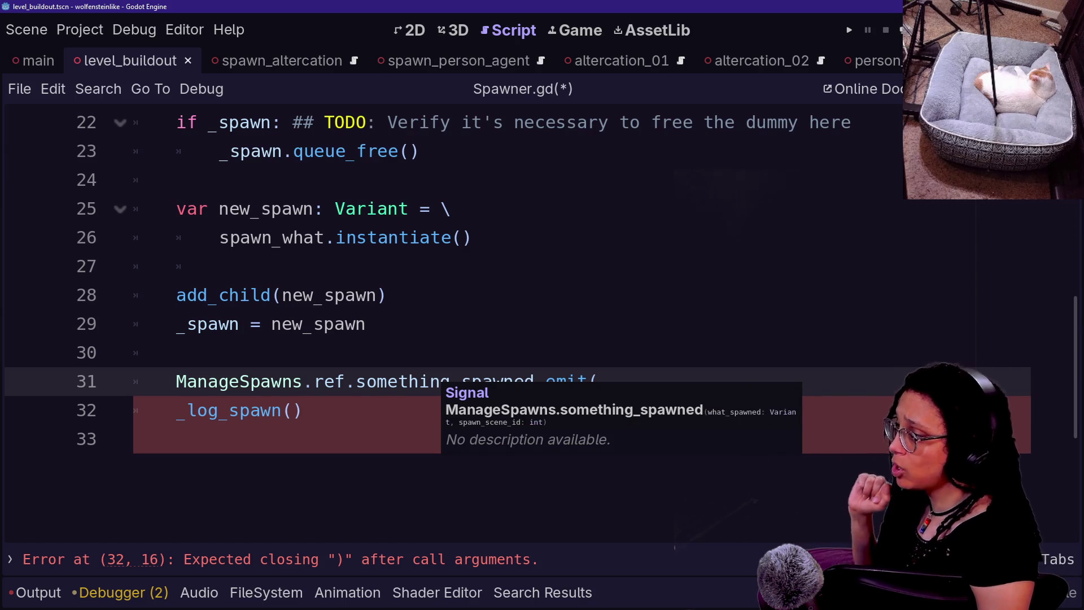
Remove the stray comma after _get_spawn_scene() on line 18.
scroll(452, 310, up, 2)
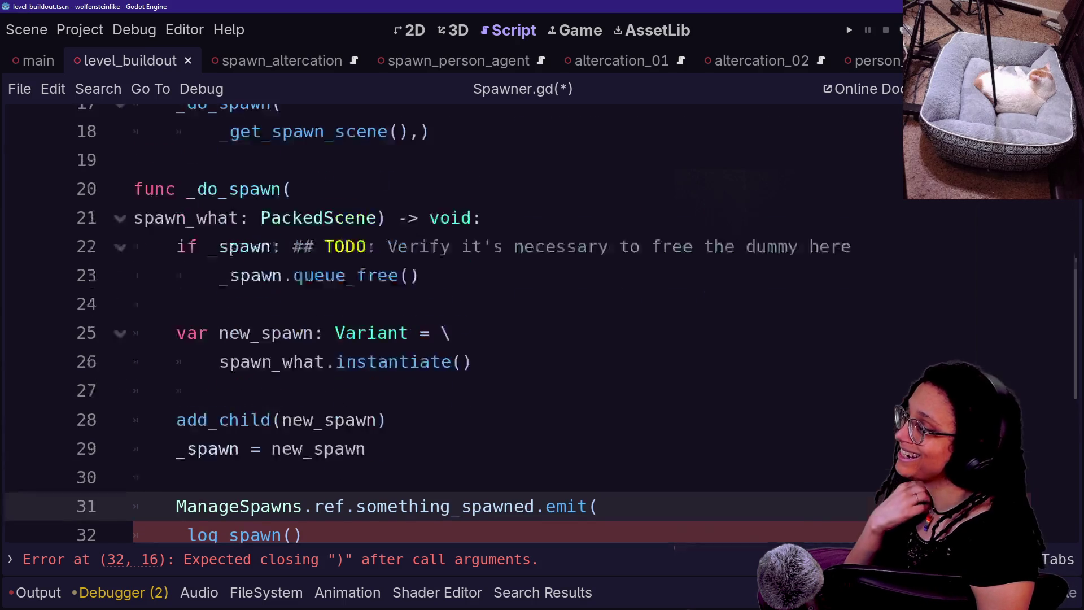
scroll(452, 310, up, 4)
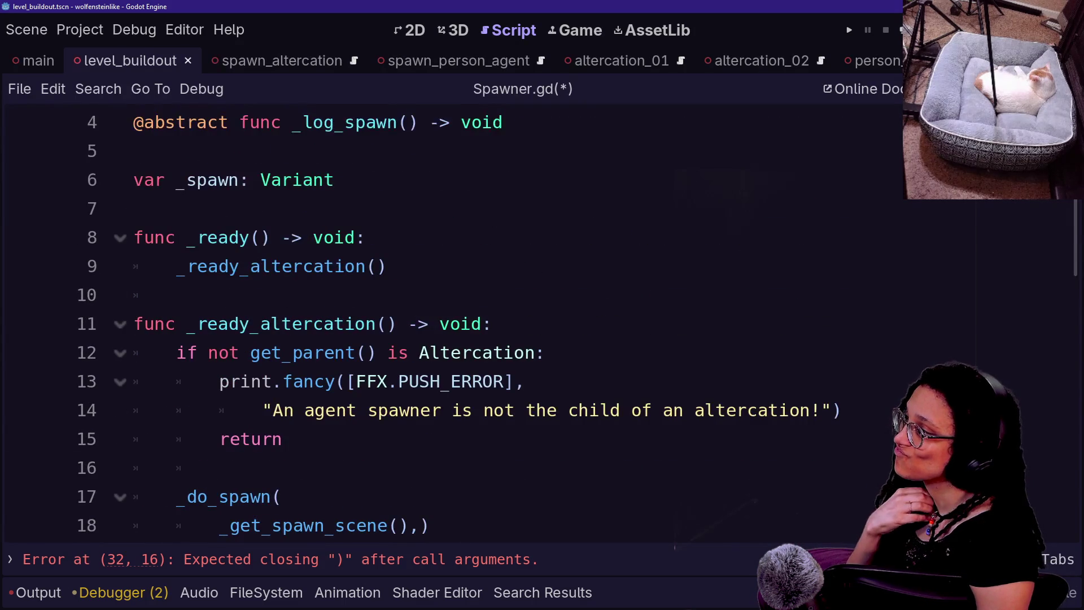
scroll(452, 311, down, 3)
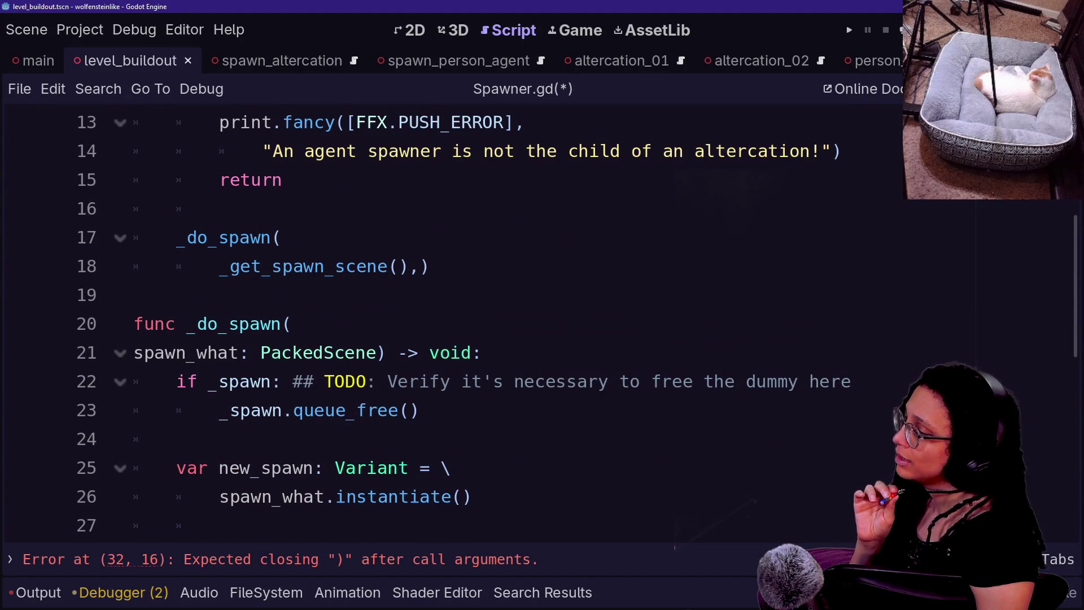
click(420, 266)
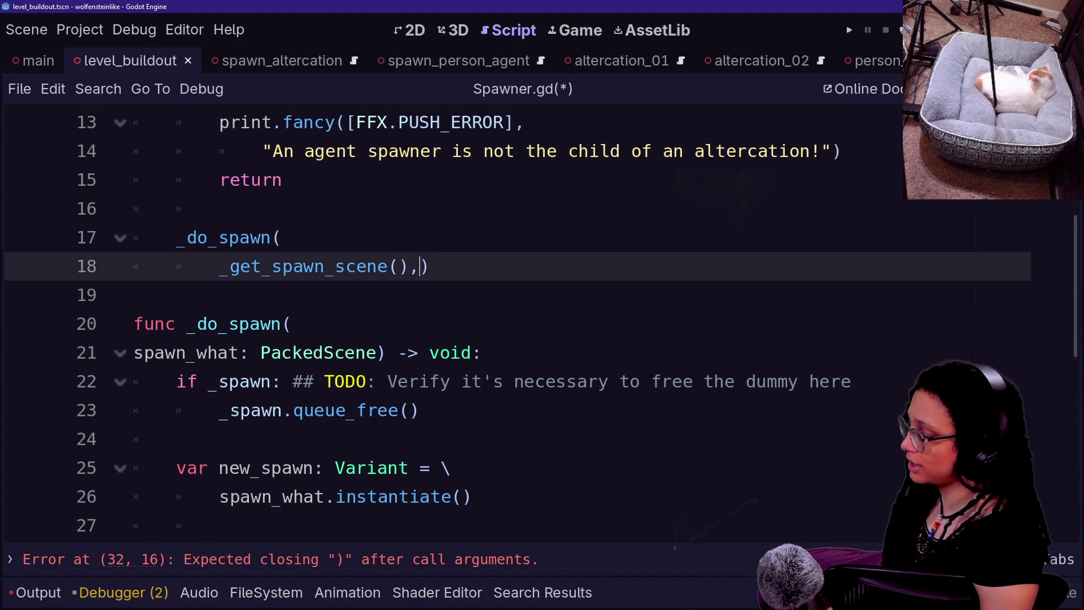
key(ctrl+shift+f)
text(d)
key(BackSpace)
text(c)
key(Escape)
scroll(508, 321, up, 3)
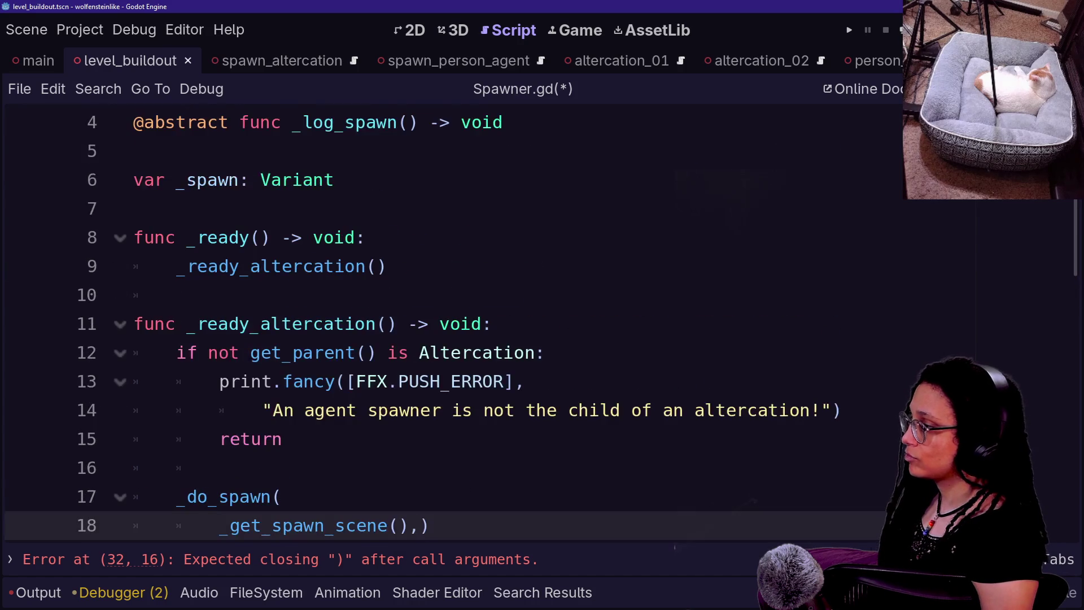
scroll(508, 321, down, 2)
key(BackSpace)
click(303, 353)
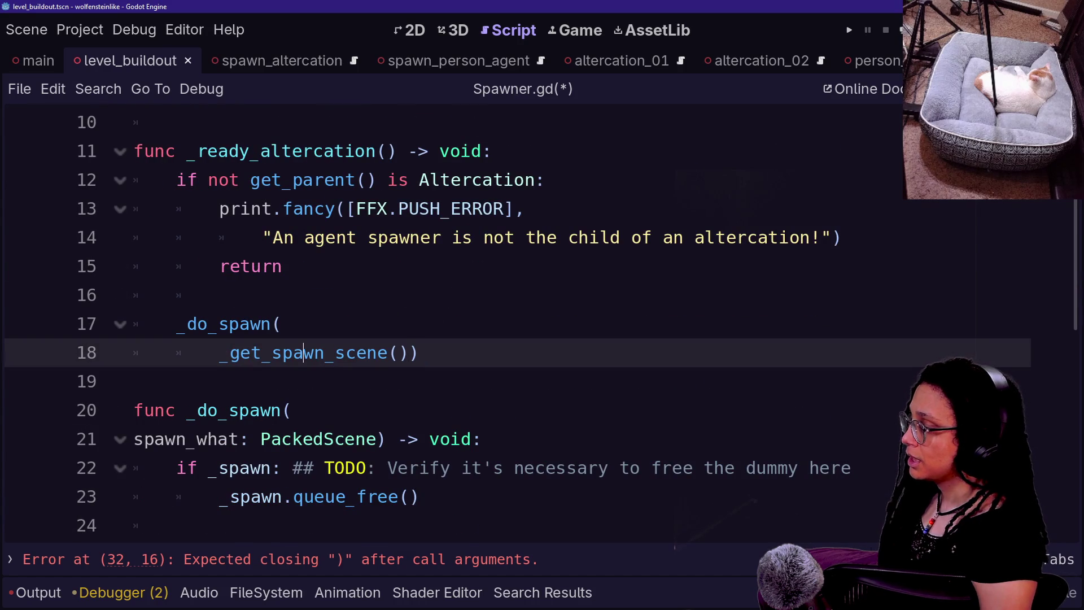
scroll(508, 322, up, 1)
Save Spawner.gd, return the caret to the emit line, and bring up the quick script list.
key(ctrl+s)
click(303, 293)
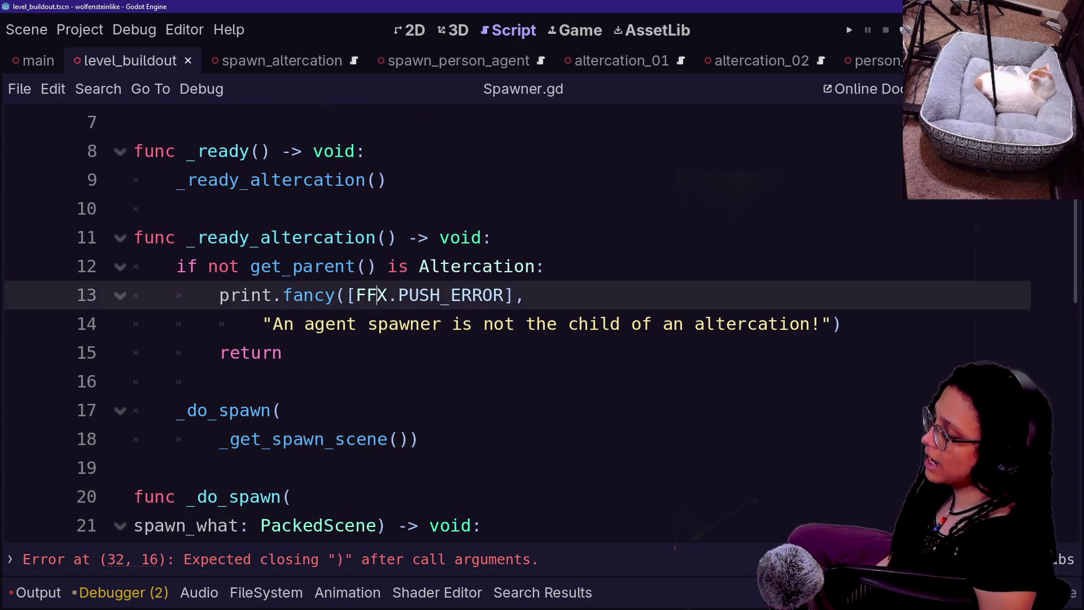
scroll(508, 322, down, 3)
scroll(373, 317, down, 3)
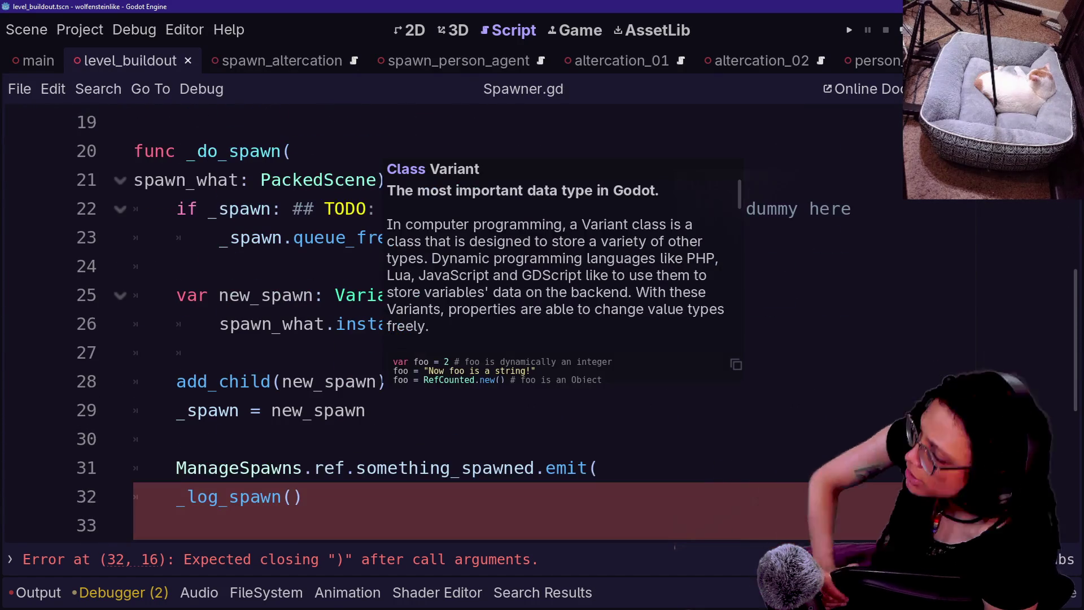
click(419, 468)
key(ctrl+alt+o)
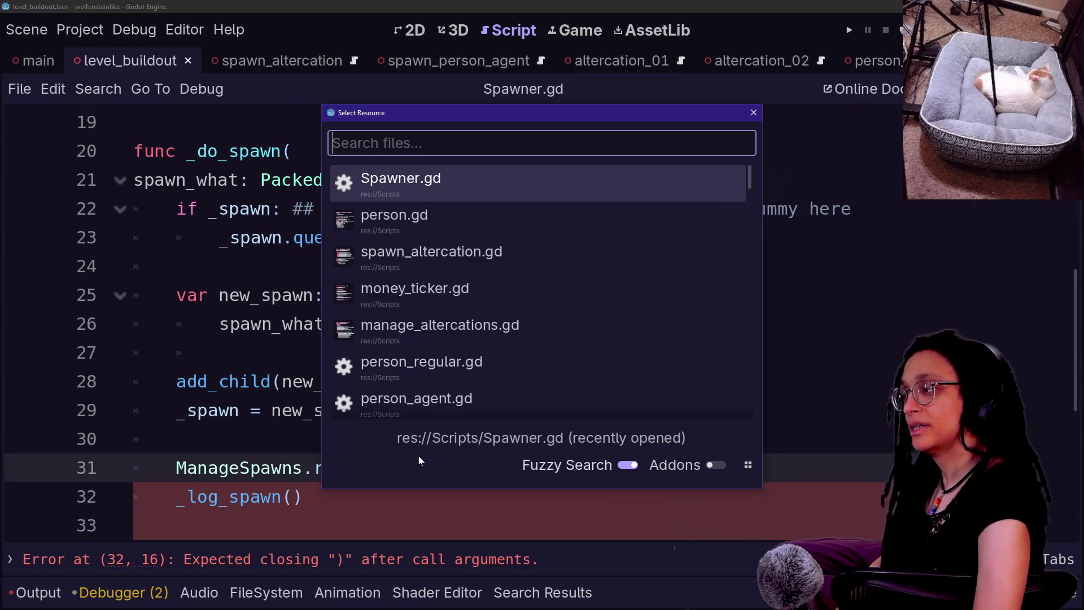
Open person_regular.gd from the quick list and scroll through its code.
key(Down)
key(Down)
key(Down)
key(Return)
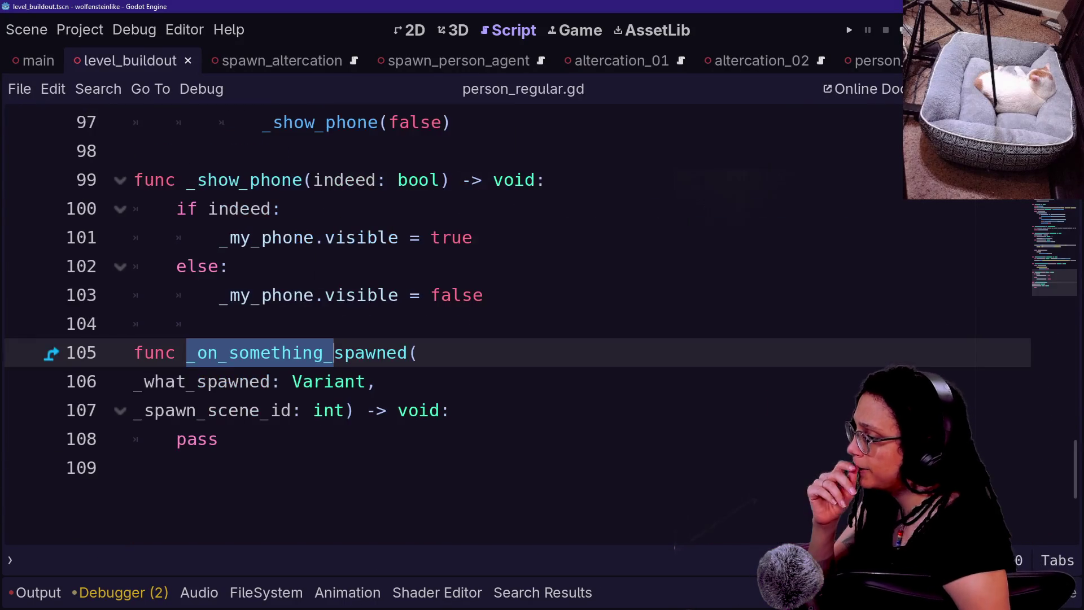
scroll(509, 322, up, 20)
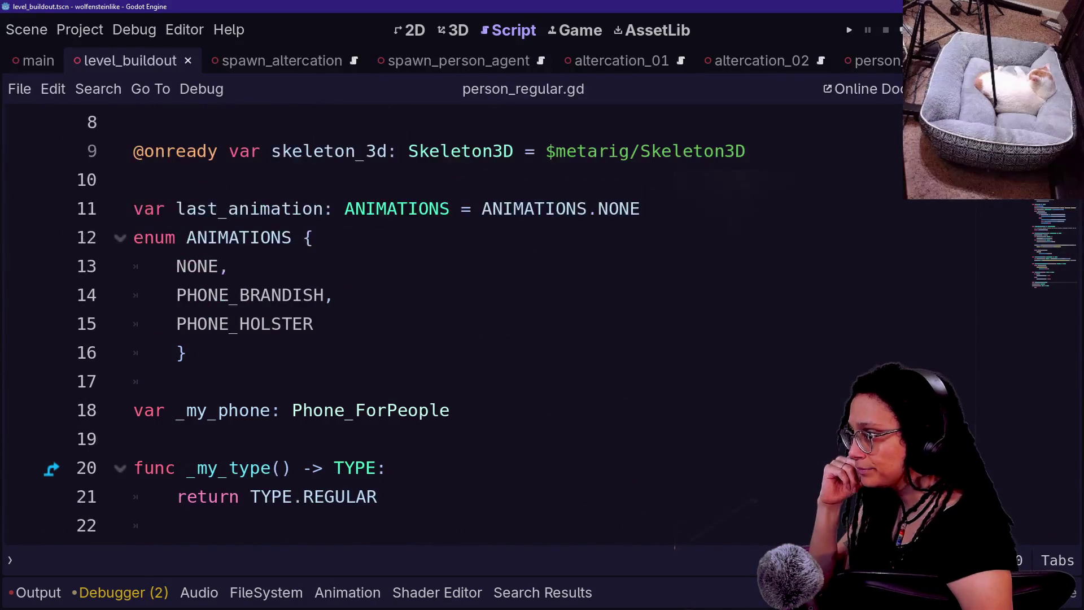
scroll(451, 322, down, 5)
scroll(452, 322, down, 10)
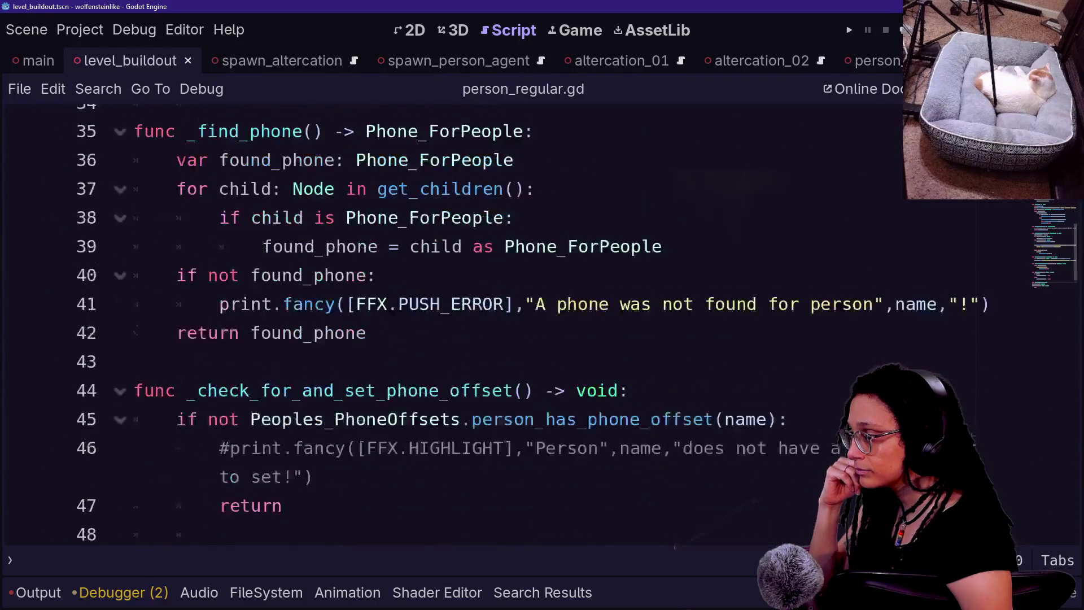
scroll(452, 322, down, 1)
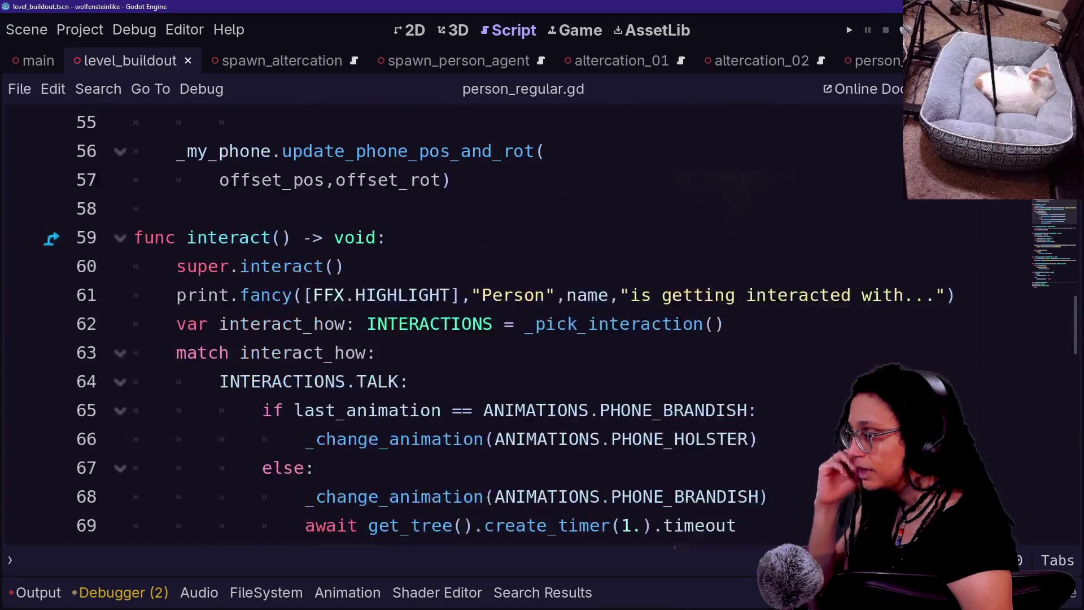
scroll(452, 321, up, 8)
scroll(452, 322, down, 4)
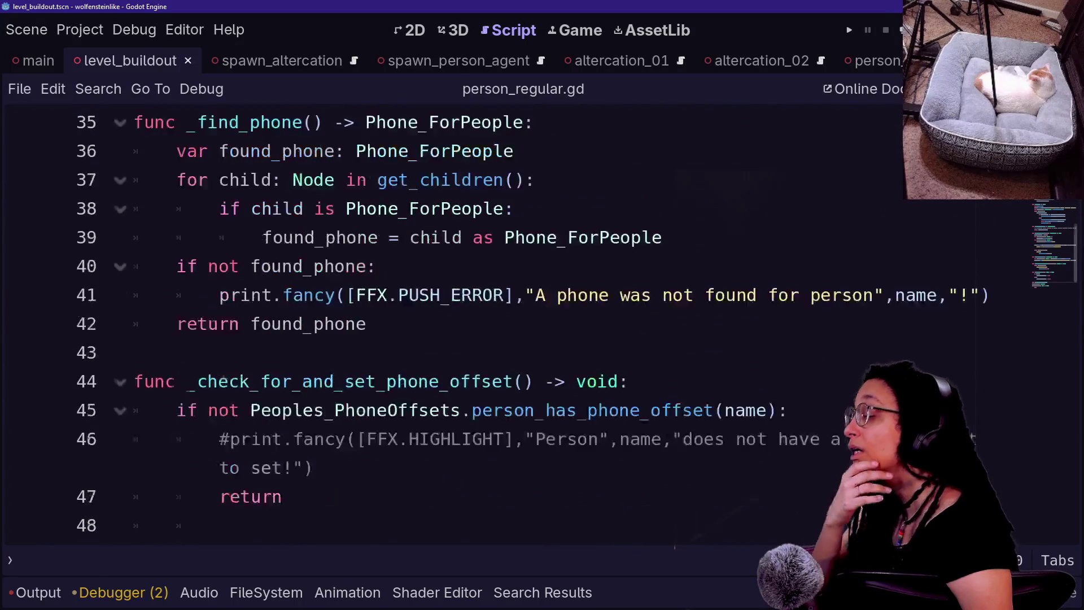
scroll(451, 322, down, 5)
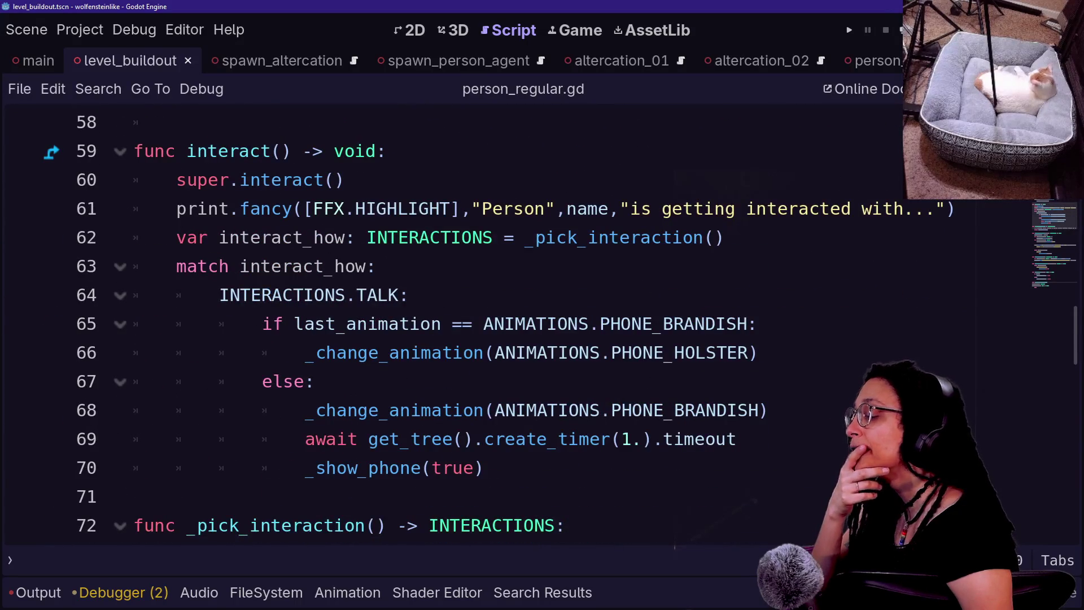
scroll(452, 322, down, 3)
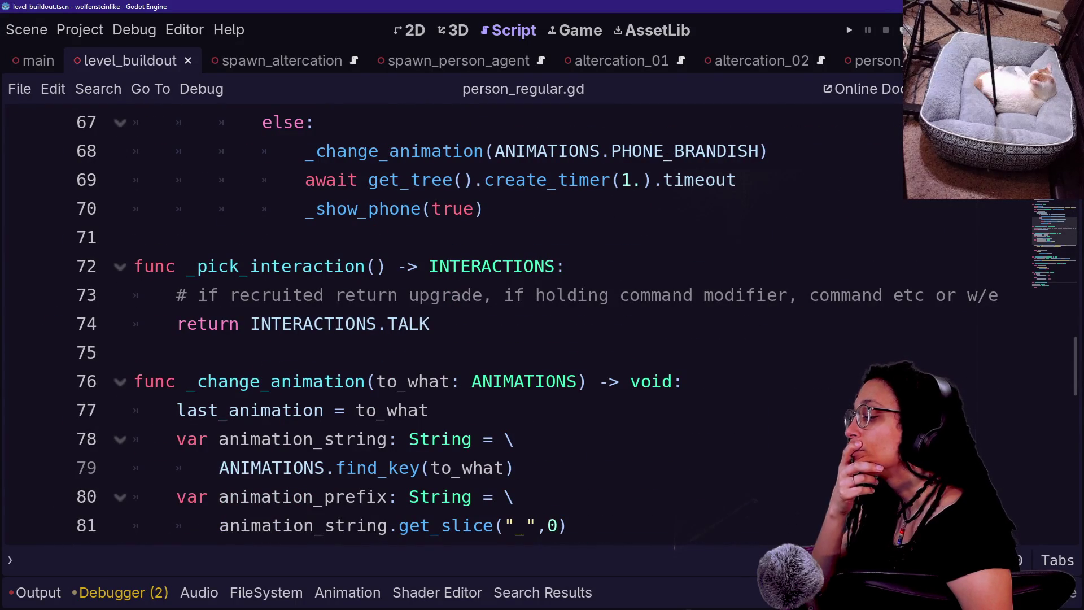
scroll(452, 322, down, 1)
scroll(452, 322, up, 19)
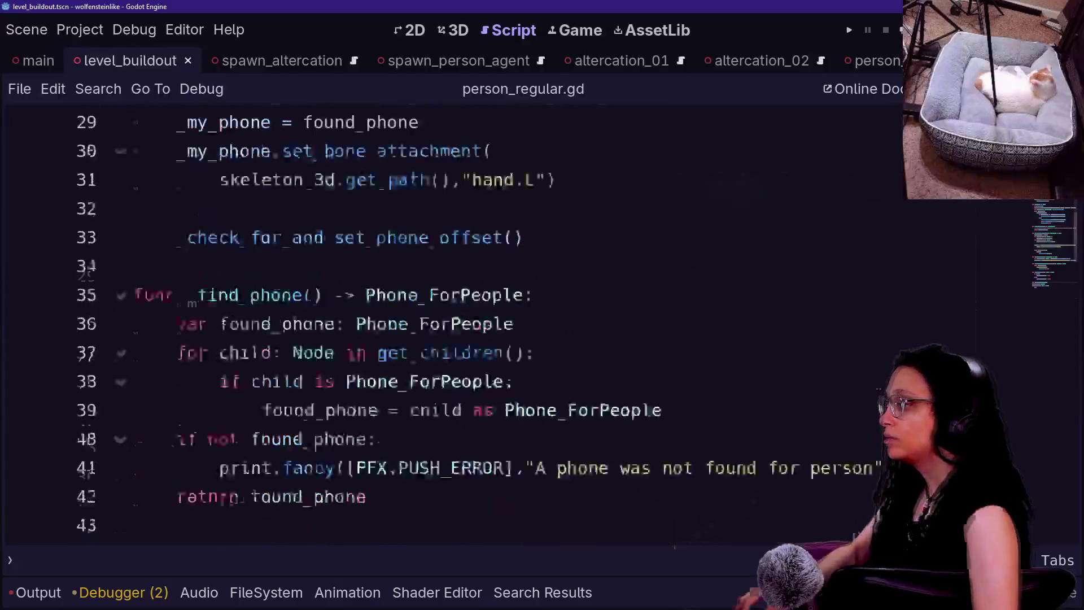
scroll(440, 358, up, 4)
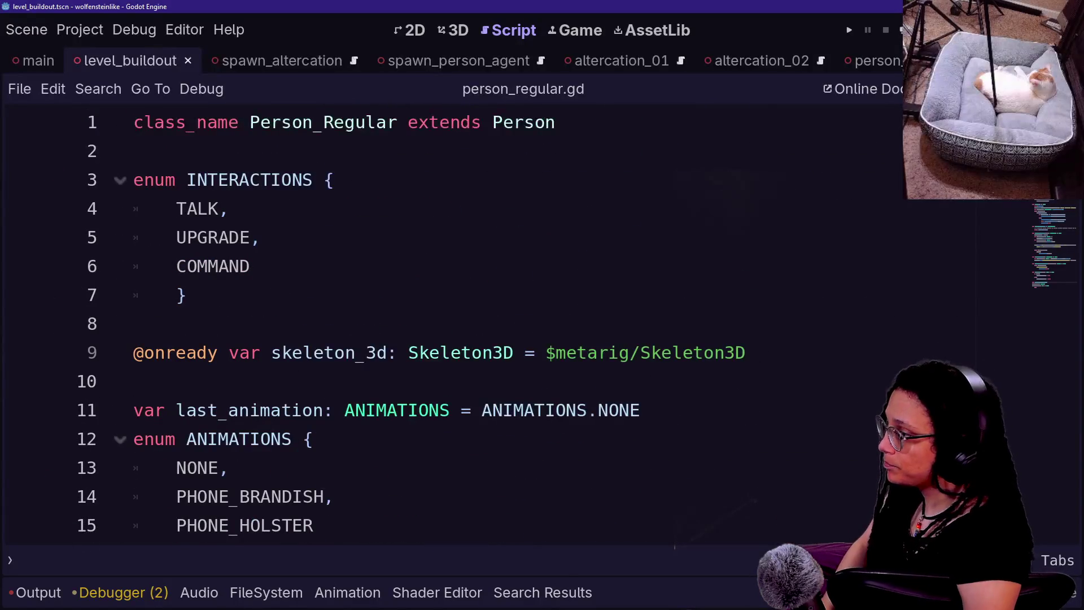
Quick-open spawn_person_regular.gd by searching 'spawn'.
key(shift+alt+o)
text(spawn)
key(Down)
key(Down)
key(Down)
key(Return)
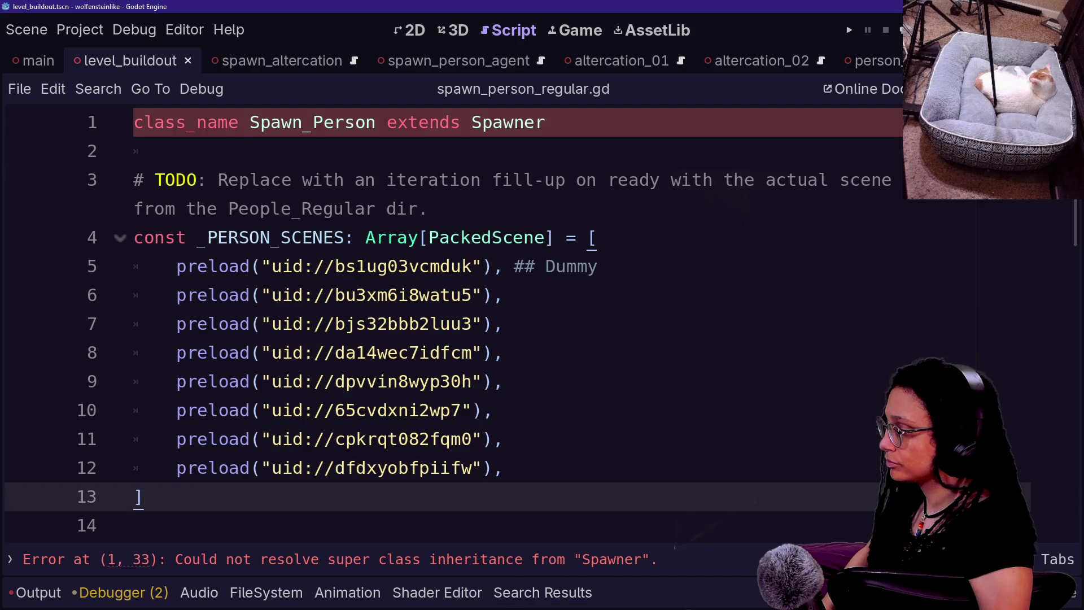
scroll(452, 322, down, 10)
scroll(452, 322, up, 7)
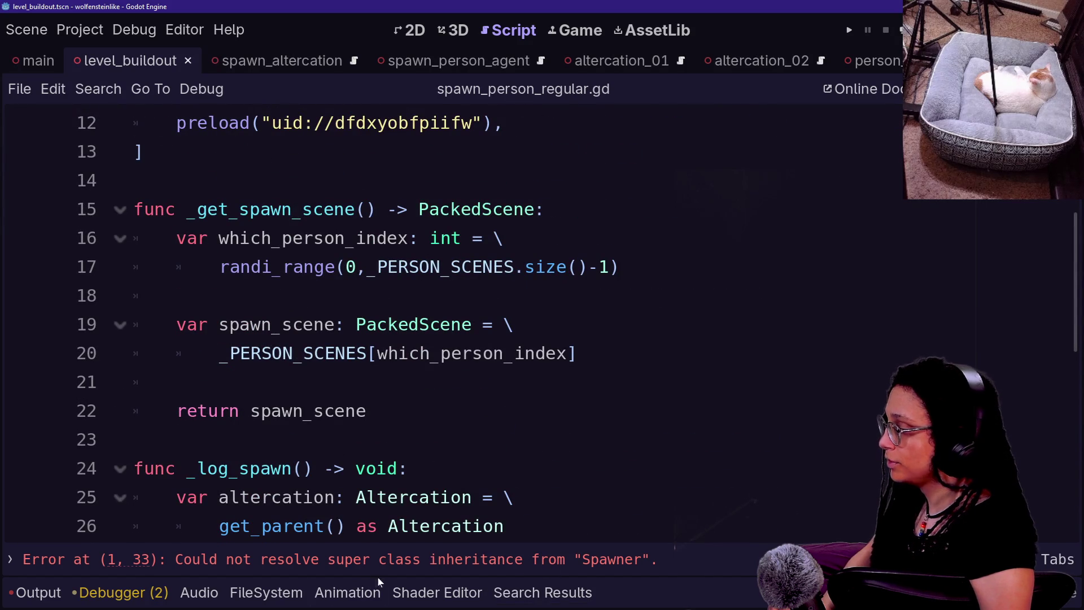
key(Up)
key(Up)
key(Up)
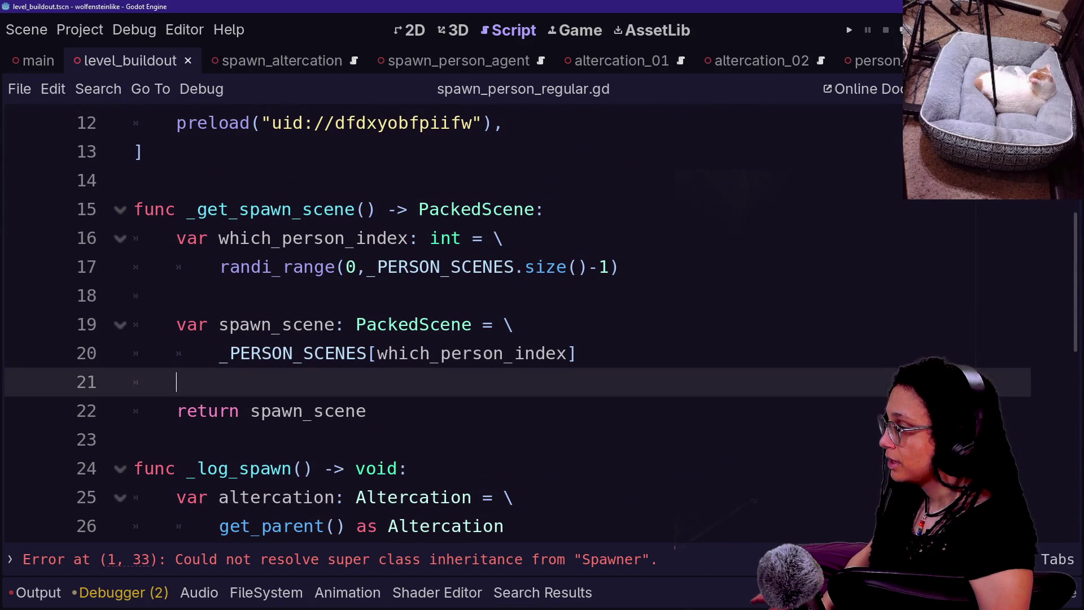
key(Up)
key(Up)
key(Up)
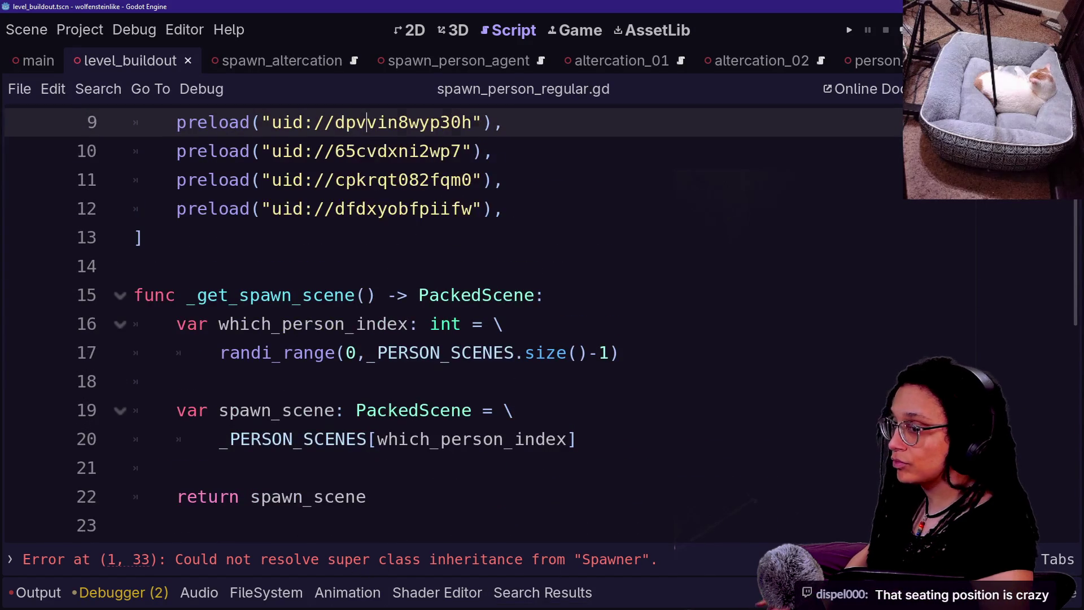
key(Down)
key(Down)
key(Down)
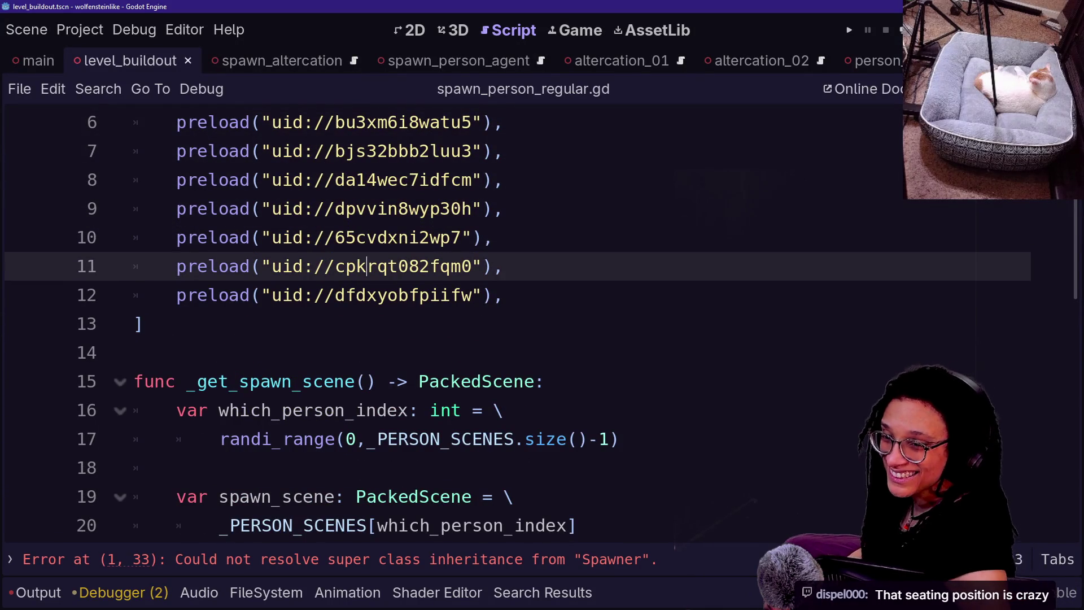
key(Up)
key(Down)
key(Up)
key(Down)
key(Up)
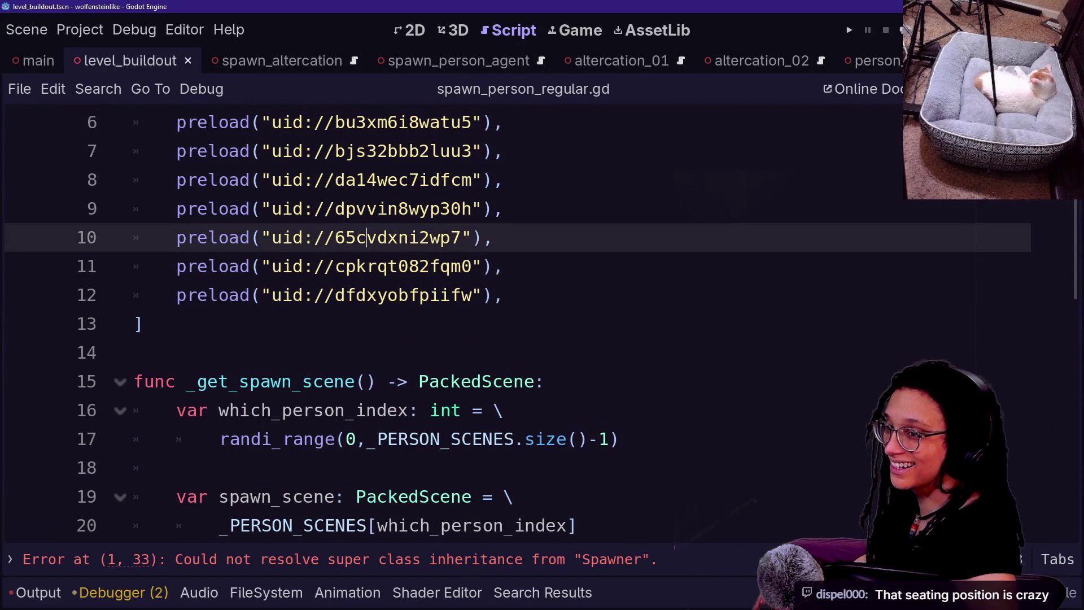
key(Down)
key(Down)
key(Up)
key(Up)
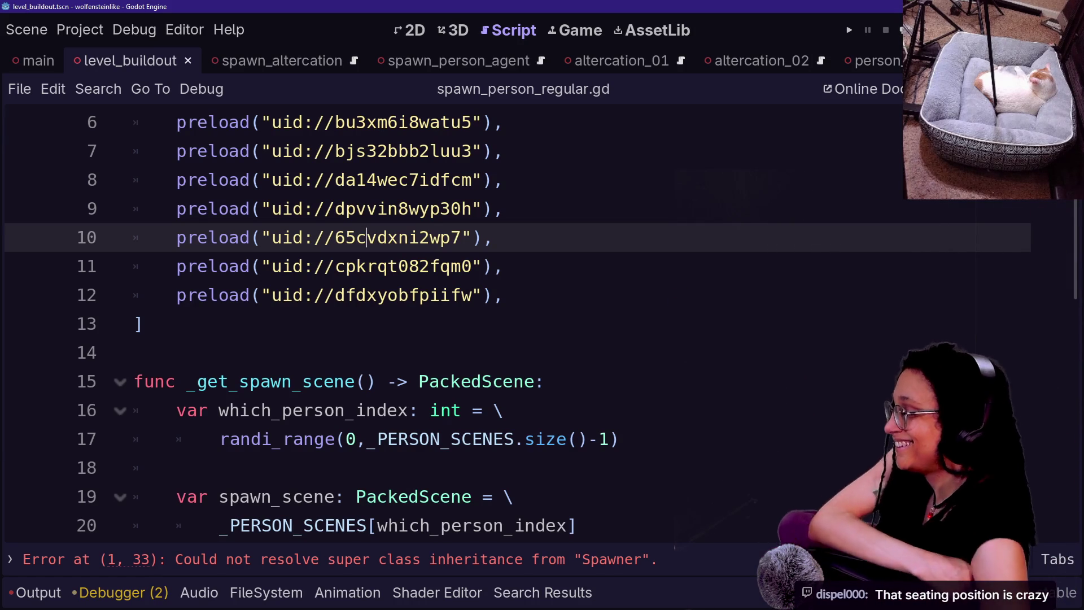
click(535, 381)
click(398, 295)
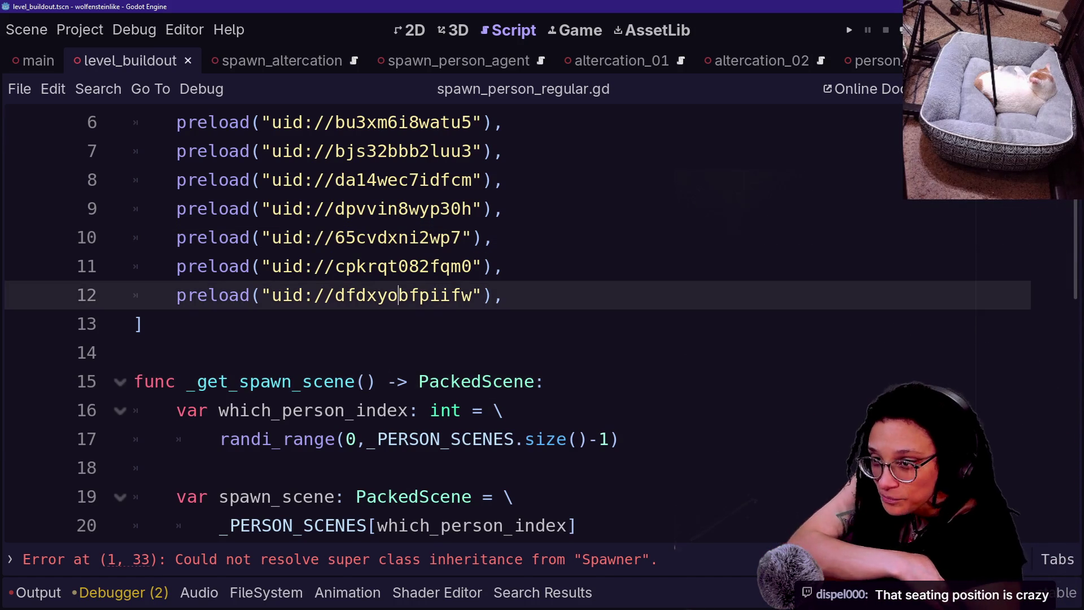
mouse_move(398, 295)
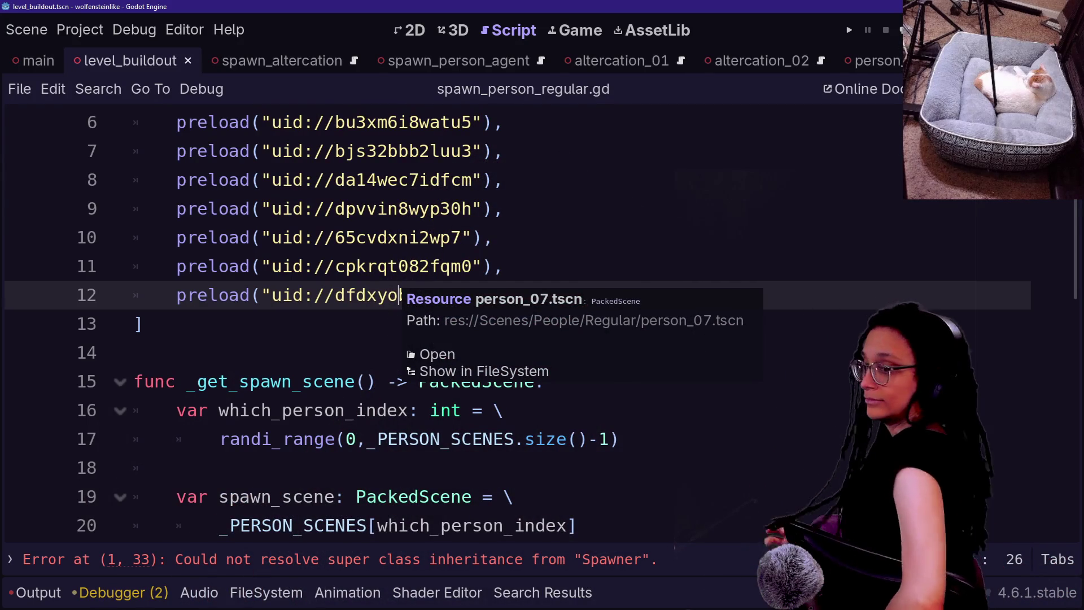
key(Down)
key(Down)
key(Down)
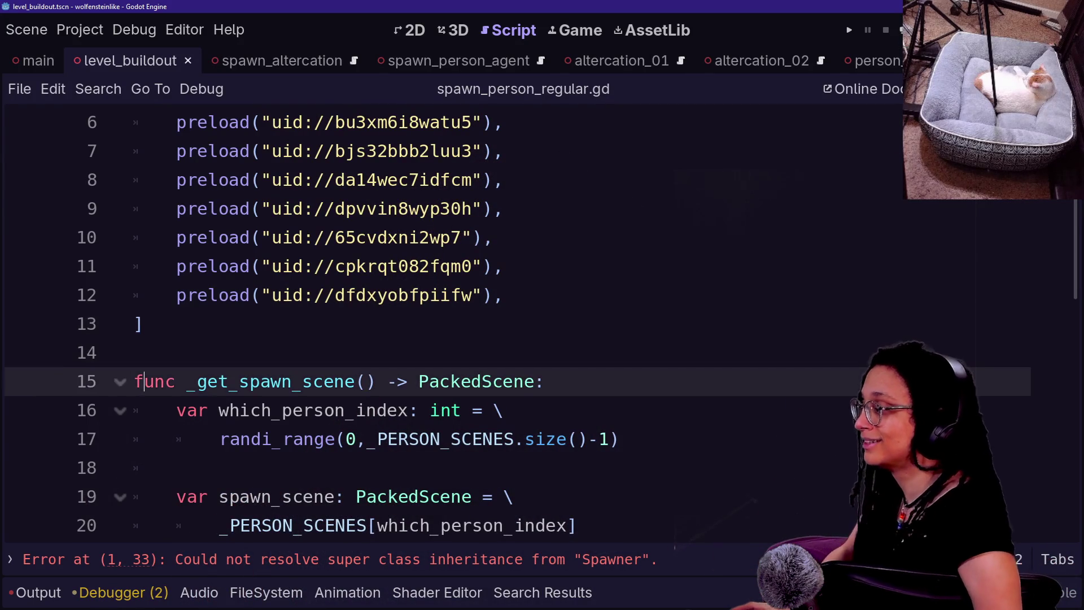
key(Up)
key(Up)
key(Up)
key(Down)
key(Down)
key(Down)
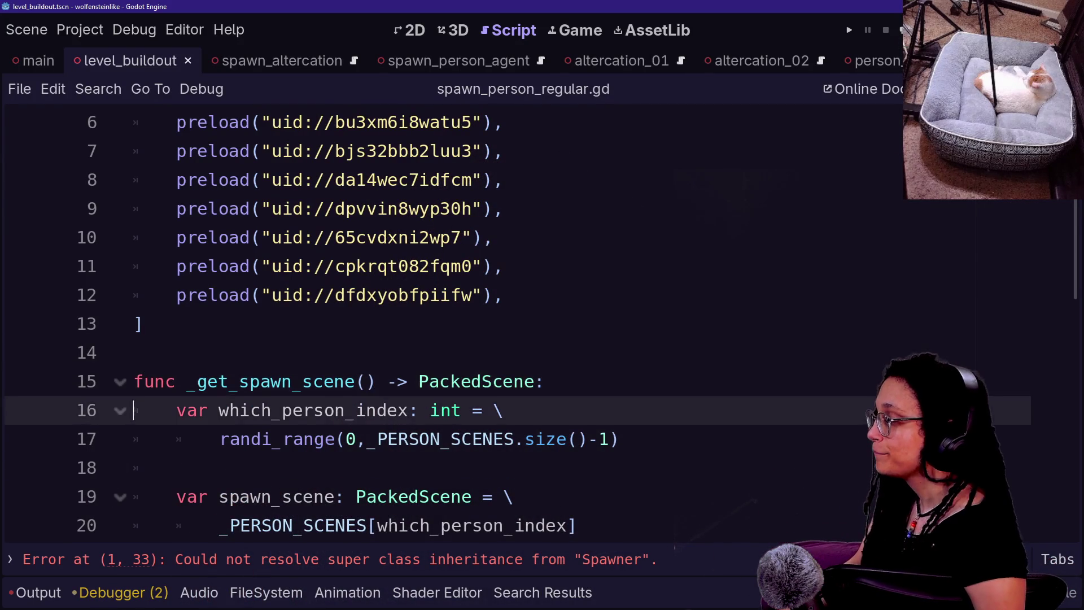
key(Down)
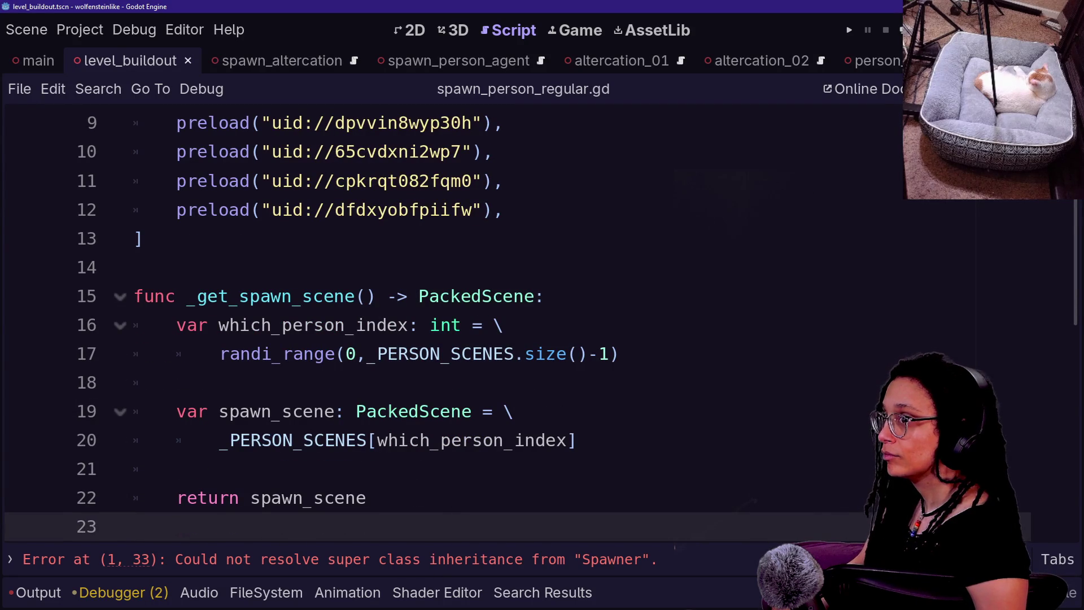
click(176, 382)
key(Down)
key(Down)
key(Down)
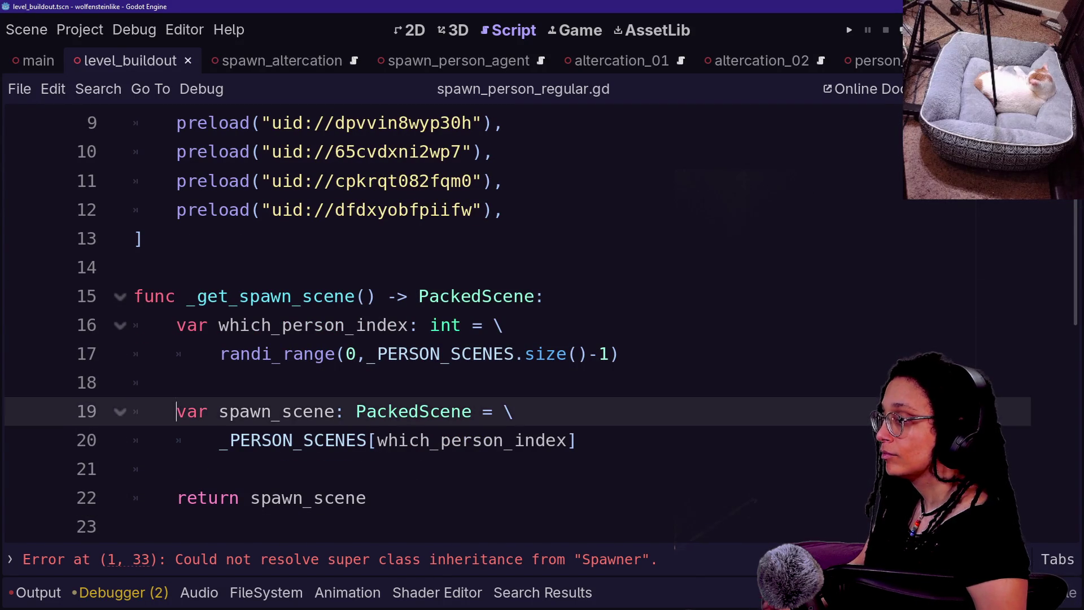
key(Down)
key(Down)
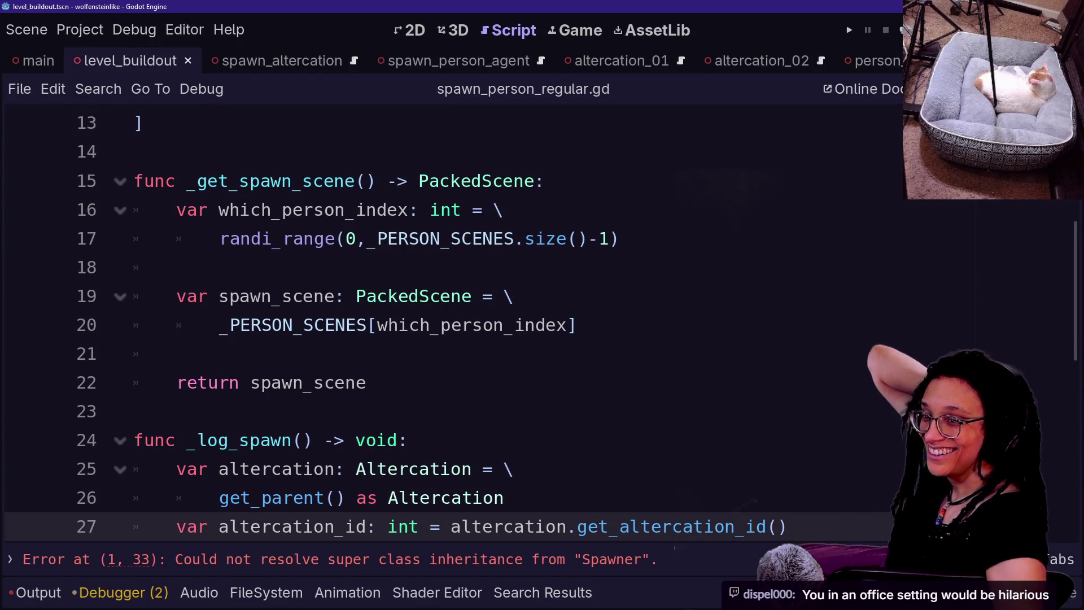
click(367, 383)
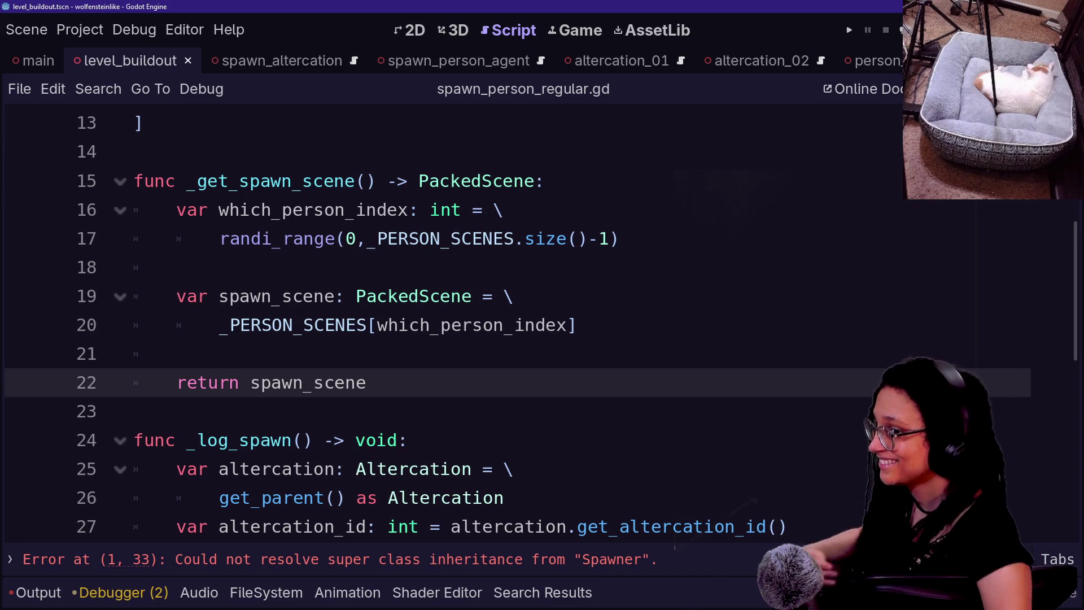
key(Home)
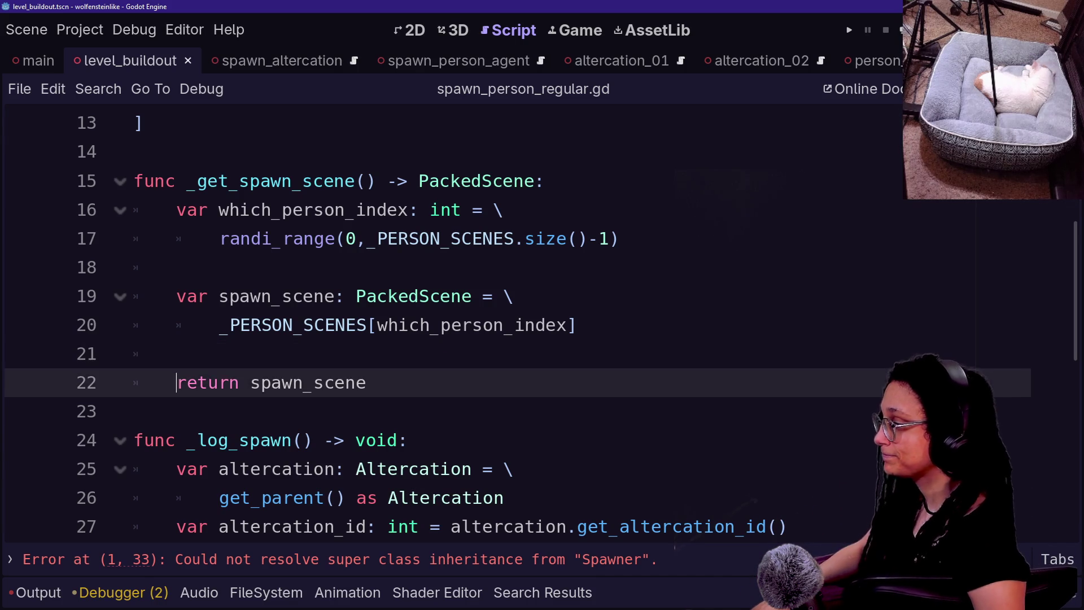
Review the _get_spawn_scene lines that pick the scene from _PERSON_SCENES.
key(Down)
scroll(508, 322, down, 1)
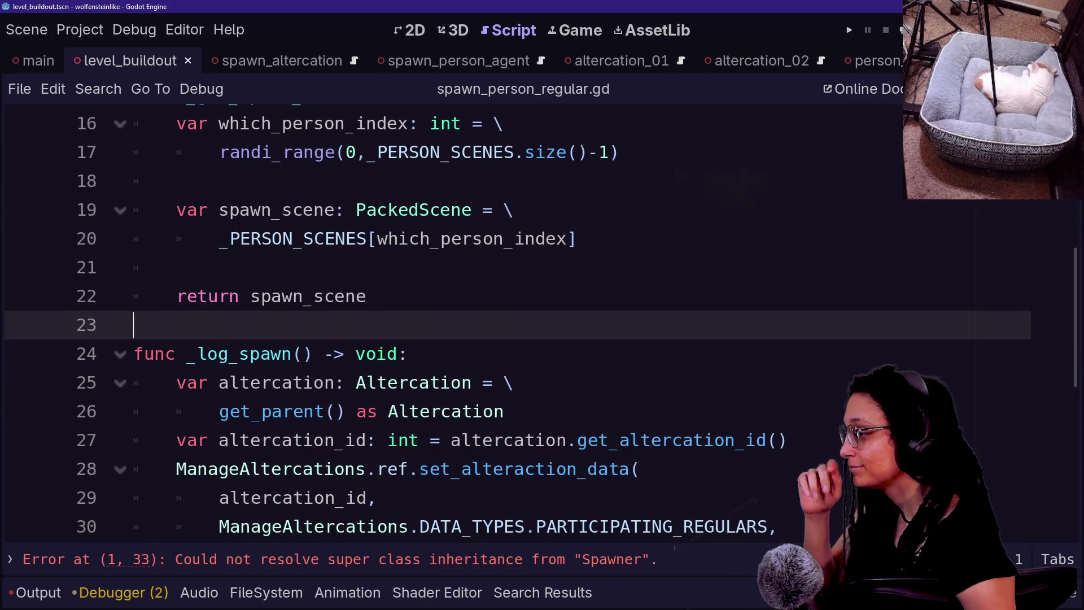
scroll(508, 322, up, 2)
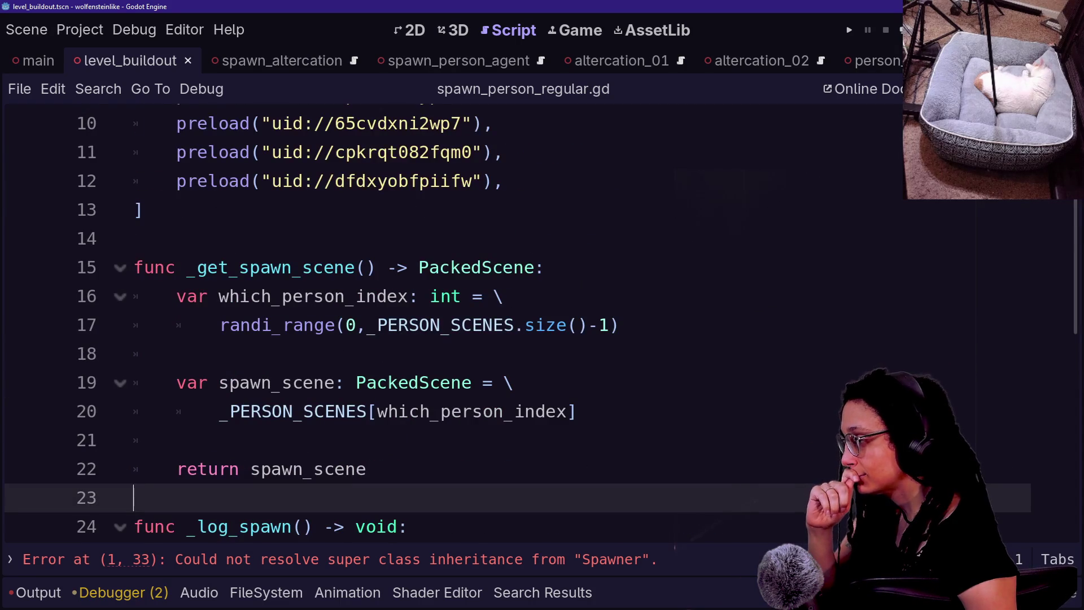
scroll(508, 322, up, 3)
scroll(509, 322, down, 4)
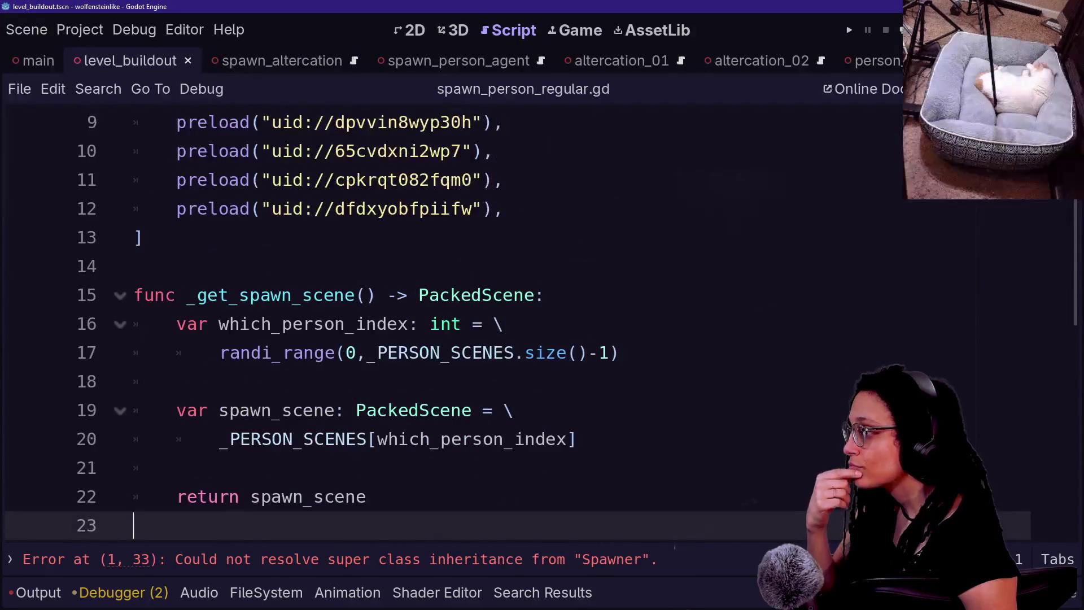
scroll(509, 322, down, 5)
scroll(508, 322, up, 4)
scroll(508, 322, up, 2)
drag(512, 411, 220, 411)
click(512, 411)
click(576, 438)
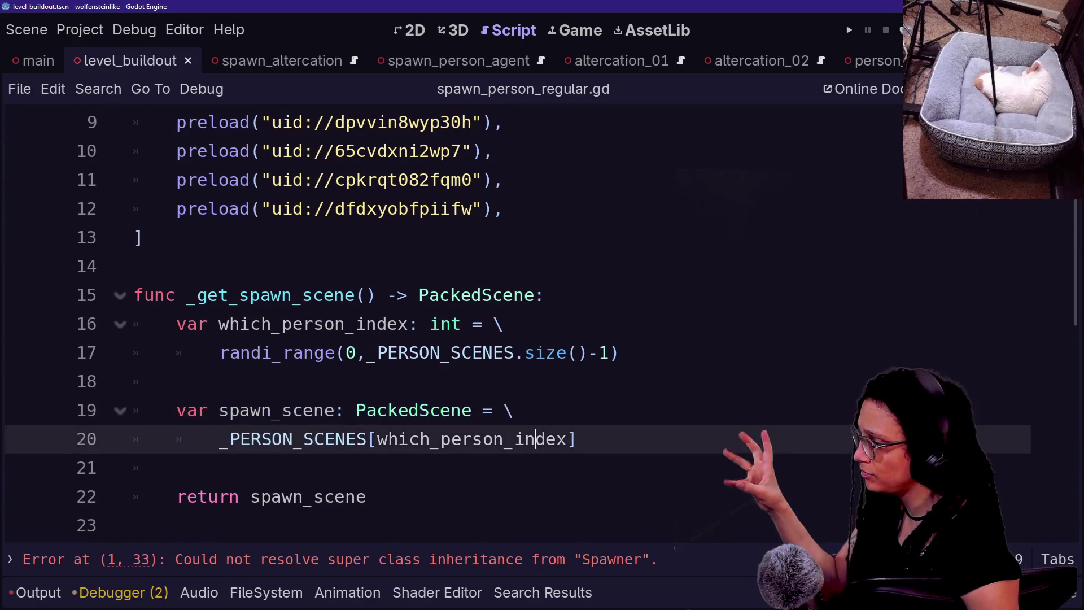
drag(285, 352, 220, 439)
drag(261, 294, 177, 381)
drag(508, 410, 576, 439)
click(284, 294)
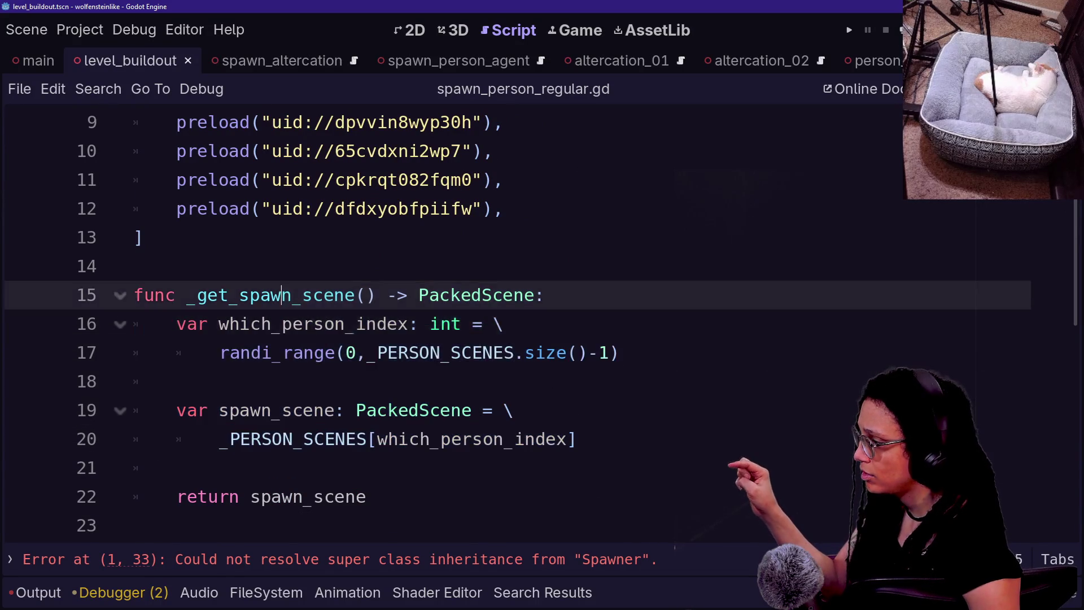
click(409, 438)
click(577, 438)
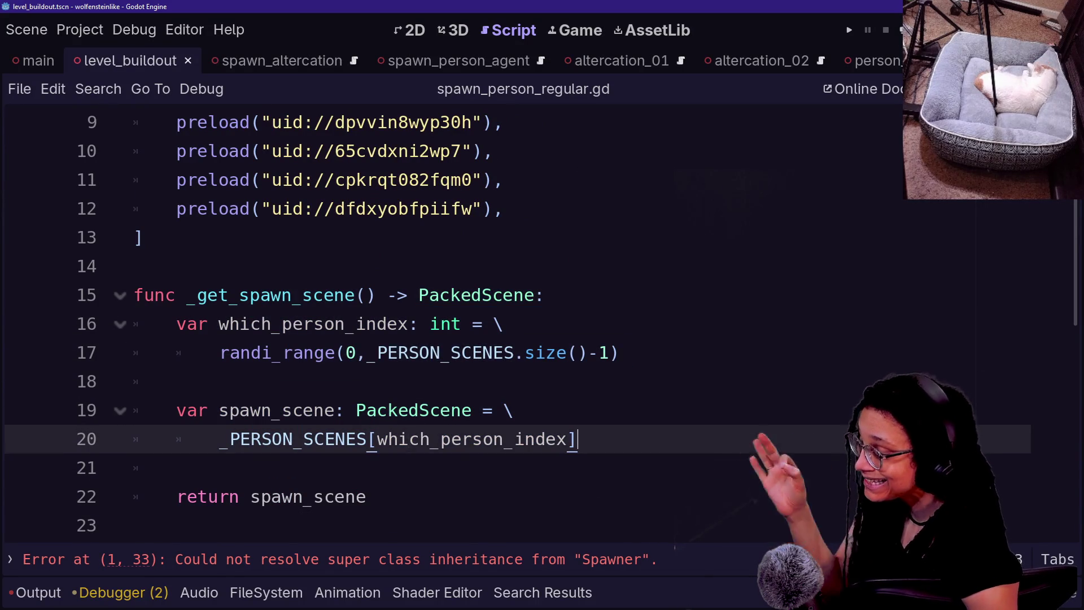
Ctrl+click 'Spawner' on line 1 to open the base Spawner.gd script at its top.
scroll(451, 316, up, 1)
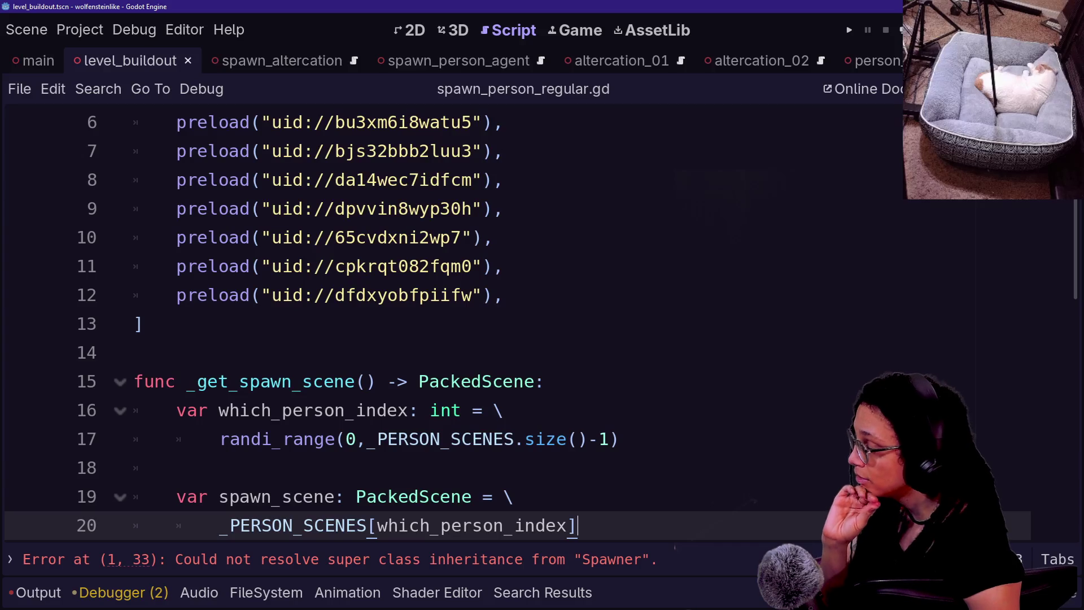
scroll(451, 316, up, 2)
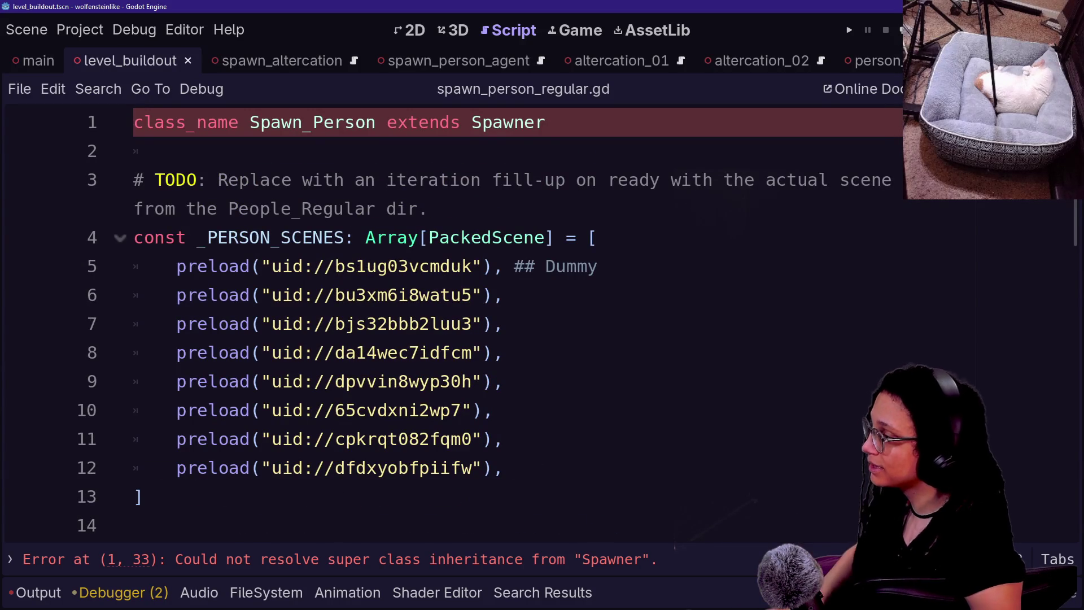
ctrl+click(505, 122)
scroll(504, 122, up, 10)
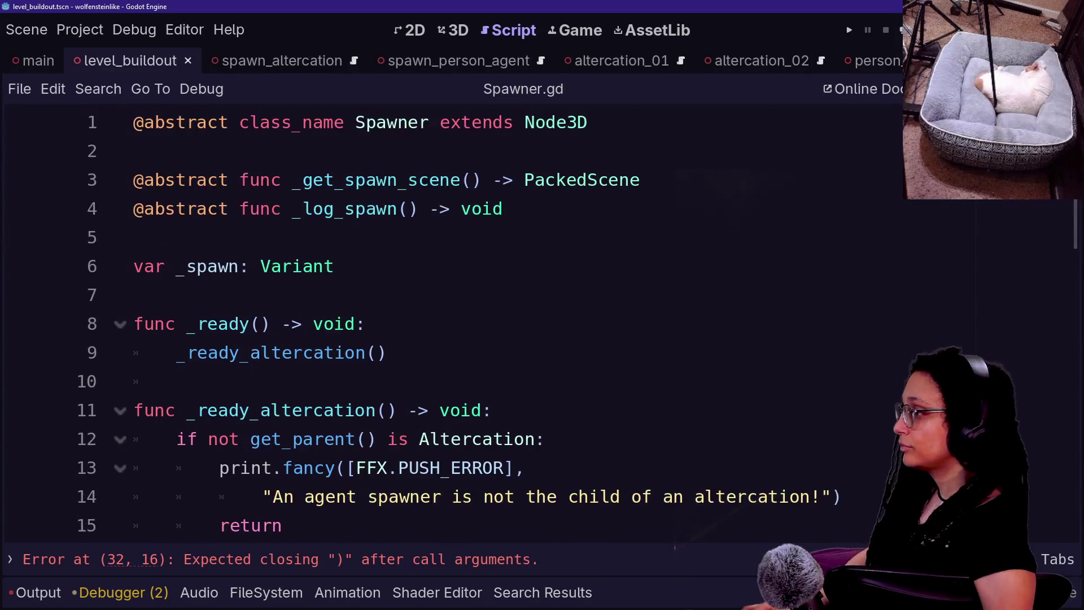
Add 'var _spawn_scene_id: int' on line 7 below the _spawn declaration.
click(339, 238)
key(Down)
key(Return)
text(var _spawn:)
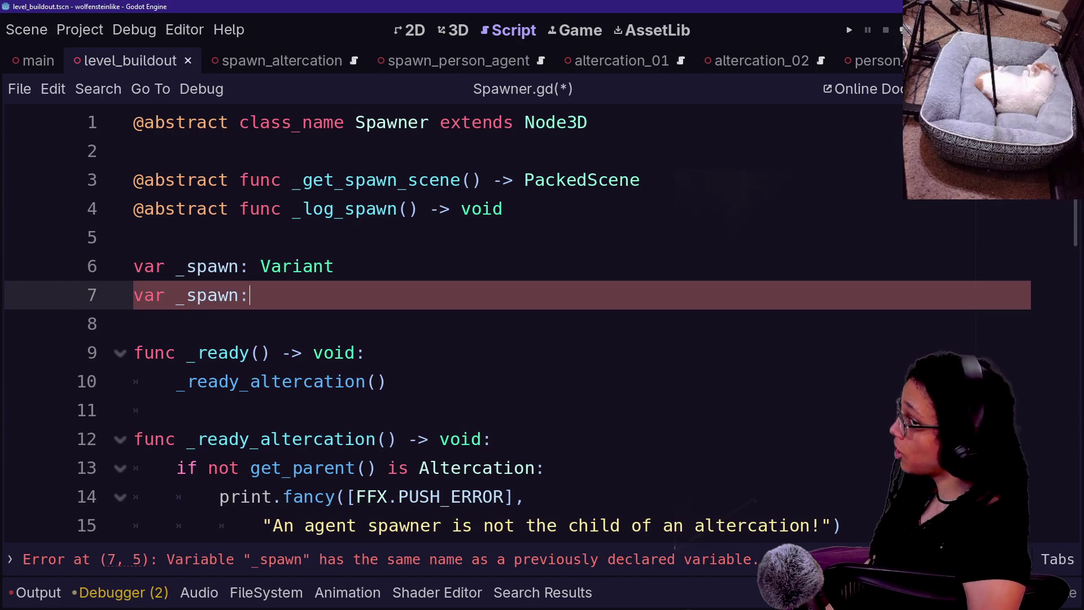
key(BackSpace)
text(_)
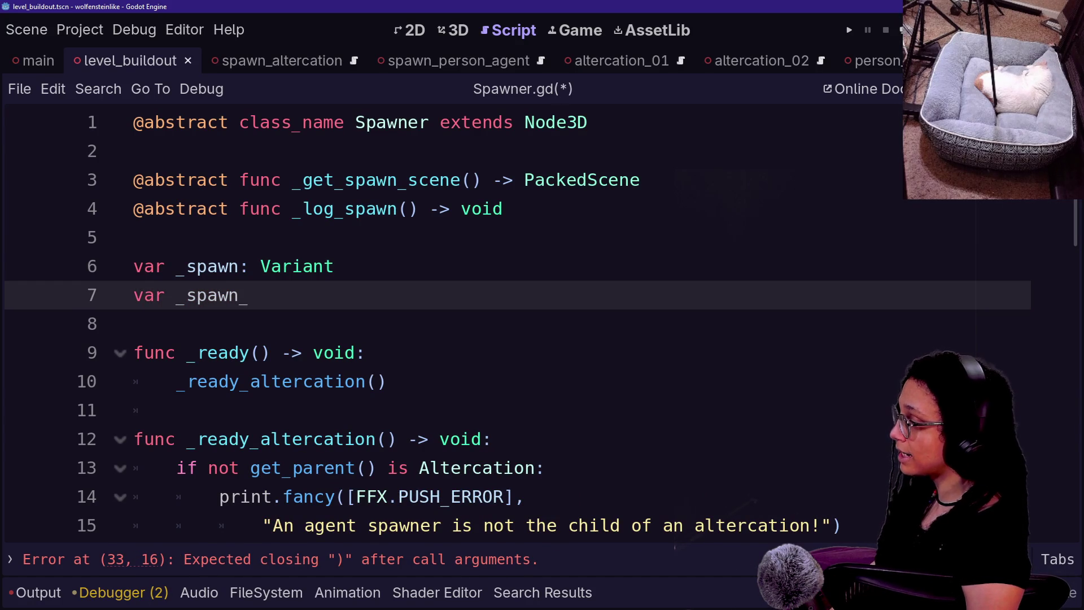
text(scene_id: in)
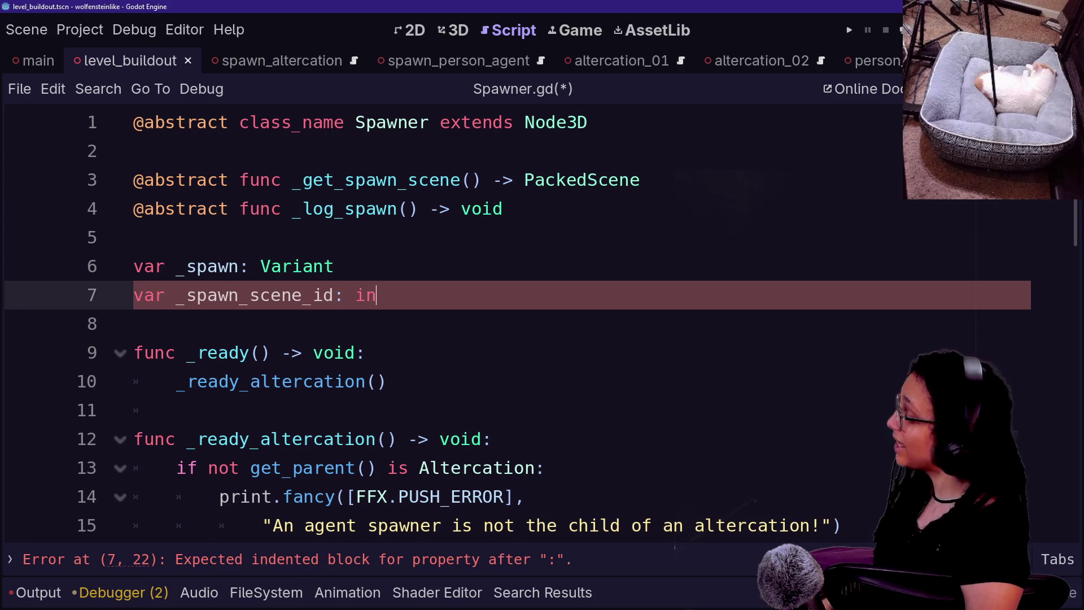
text(5t)
key(BackSpace)
key(BackSpace)
text(t)
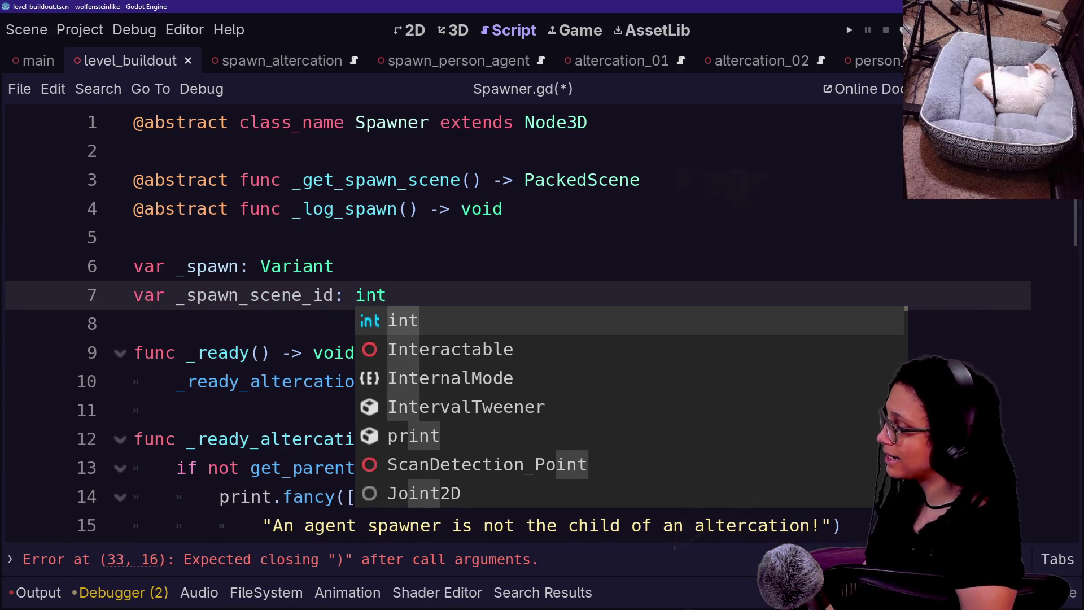
click(134, 237)
Save the script and scene, then jump to the parse error line.
key(ctrl+s)
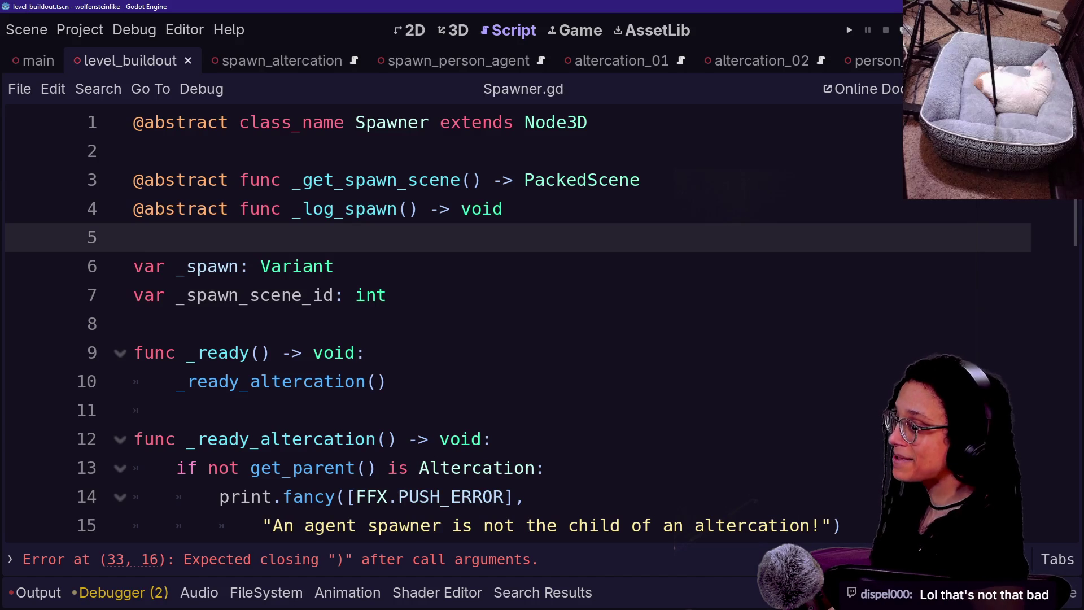
click(387, 294)
key(ctrl+s)
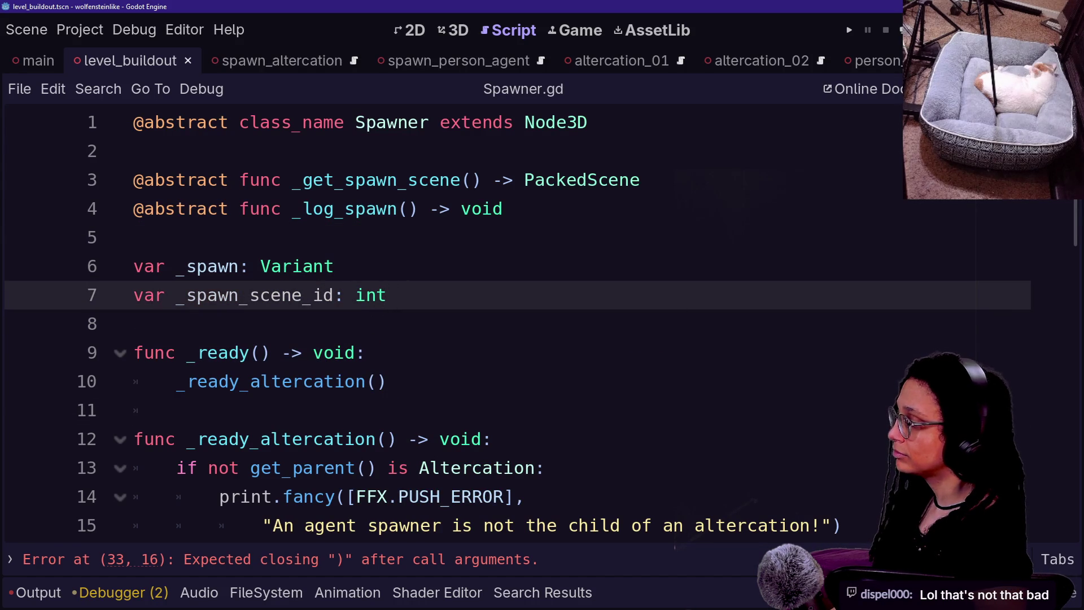
click(439, 560)
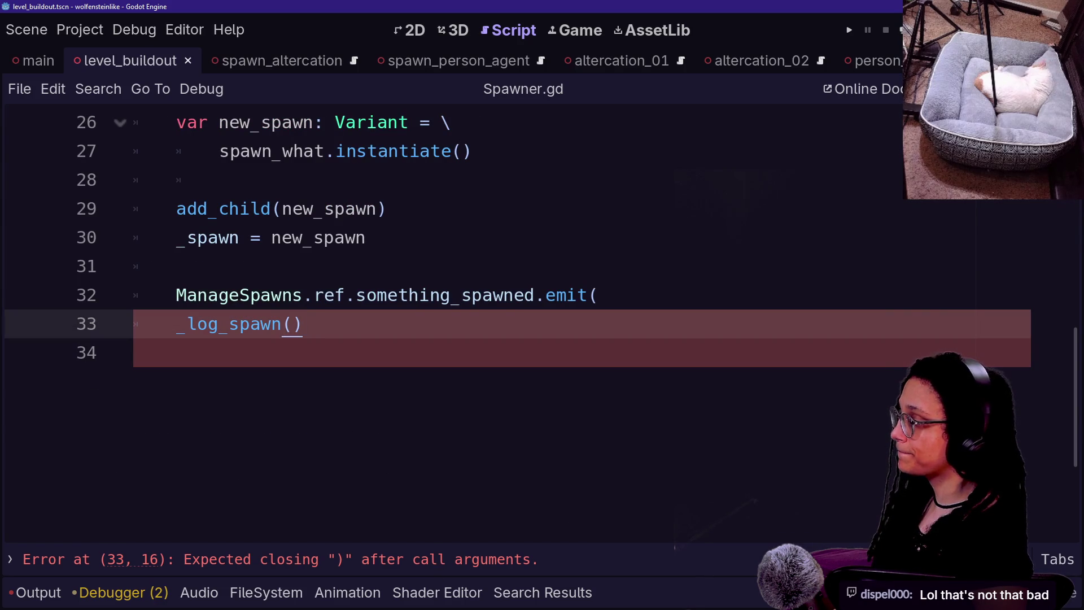
Comment out the unfinished something_spawned emit line and save.
click(471, 294)
key(ctrl+k)
key(ctrl+s)
Quick-open spawn_person_regular.gd and look over its _get_spawn_scene code.
key(ctrl+alt+o)
key(Down)
key(Up)
key(Return)
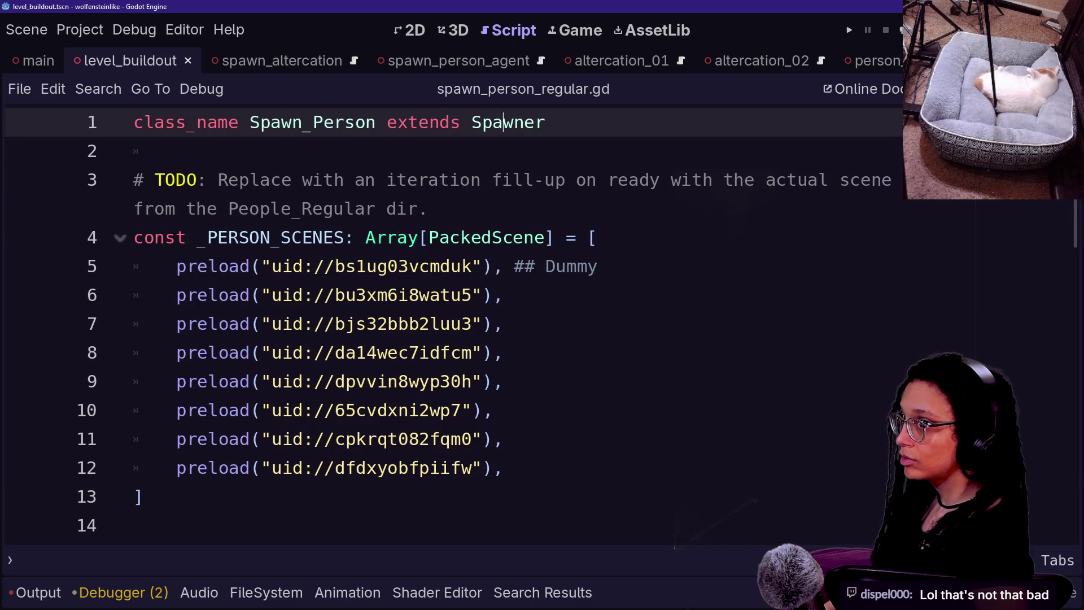
scroll(451, 322, down, 10)
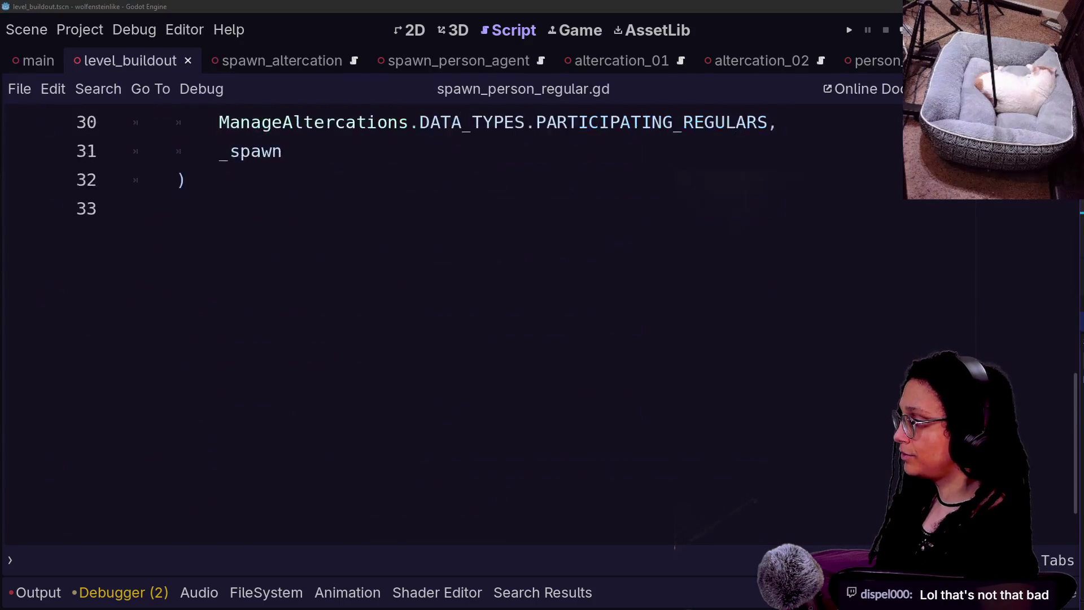
scroll(452, 322, up, 6)
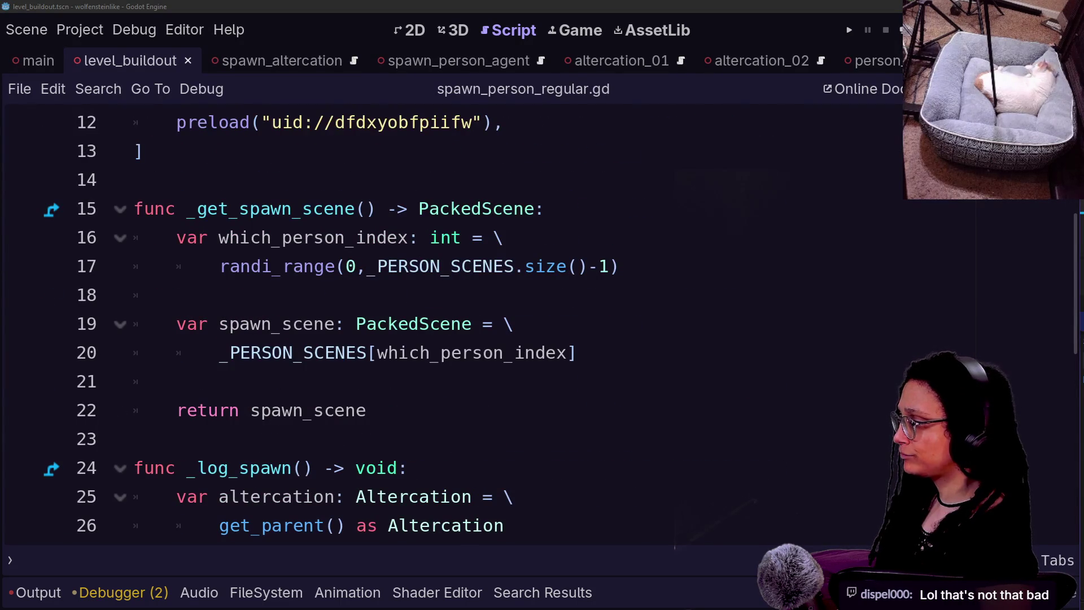
click(176, 382)
scroll(451, 322, up, 4)
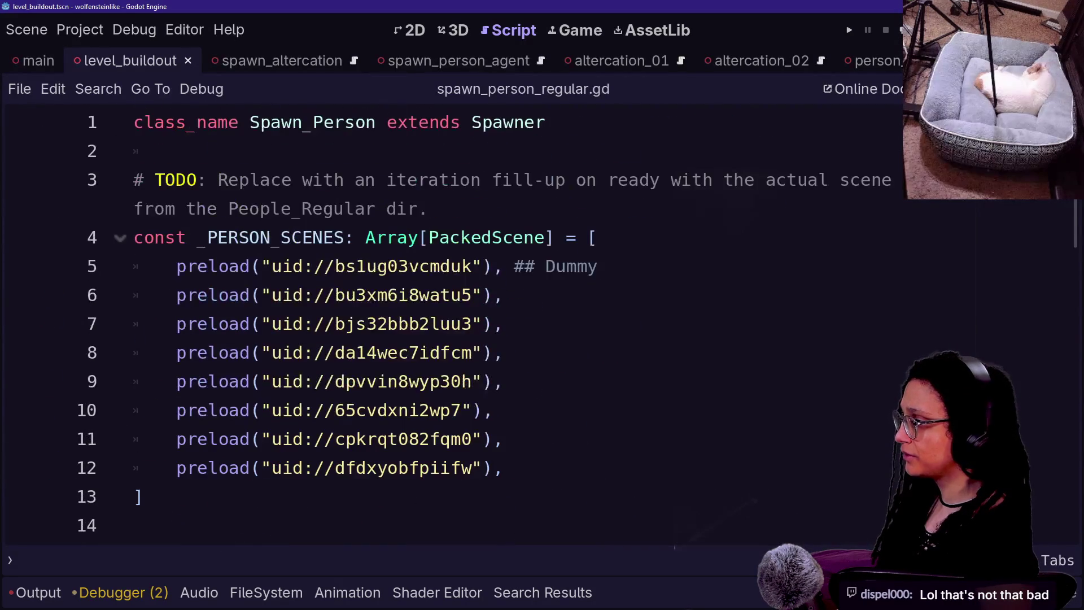
scroll(452, 321, down, 2)
scroll(452, 322, up, 2)
Return to the Spawner.gd tab and review the _spawn_scene_id declaration and _do_spawn.
ctrl+click(508, 122)
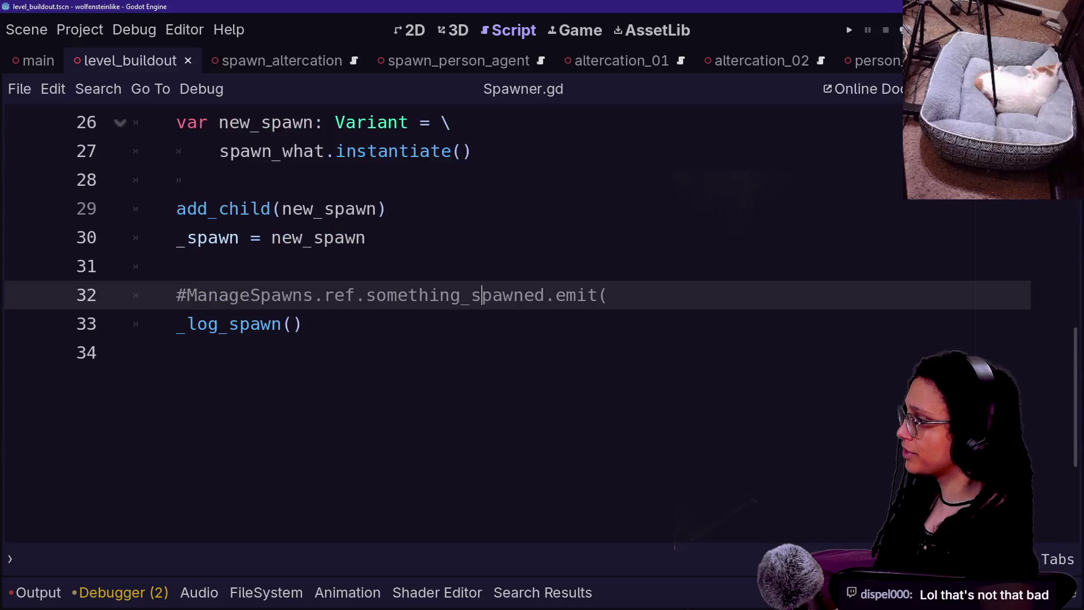
scroll(452, 322, up, 6)
scroll(452, 322, down, 2)
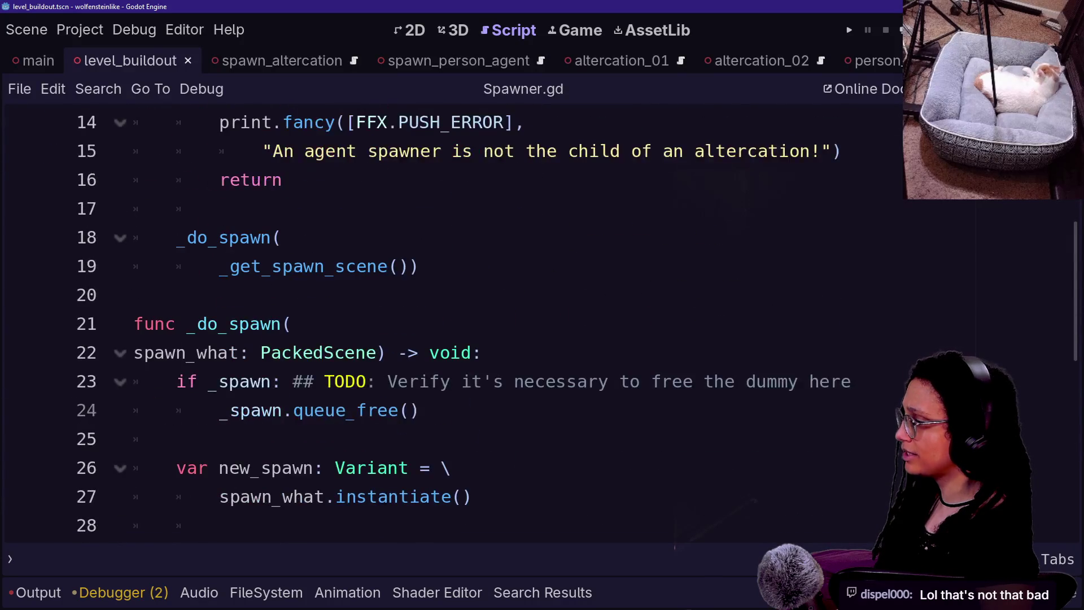
scroll(452, 322, up, 4)
click(386, 294)
scroll(452, 322, down, 7)
scroll(452, 322, up, 3)
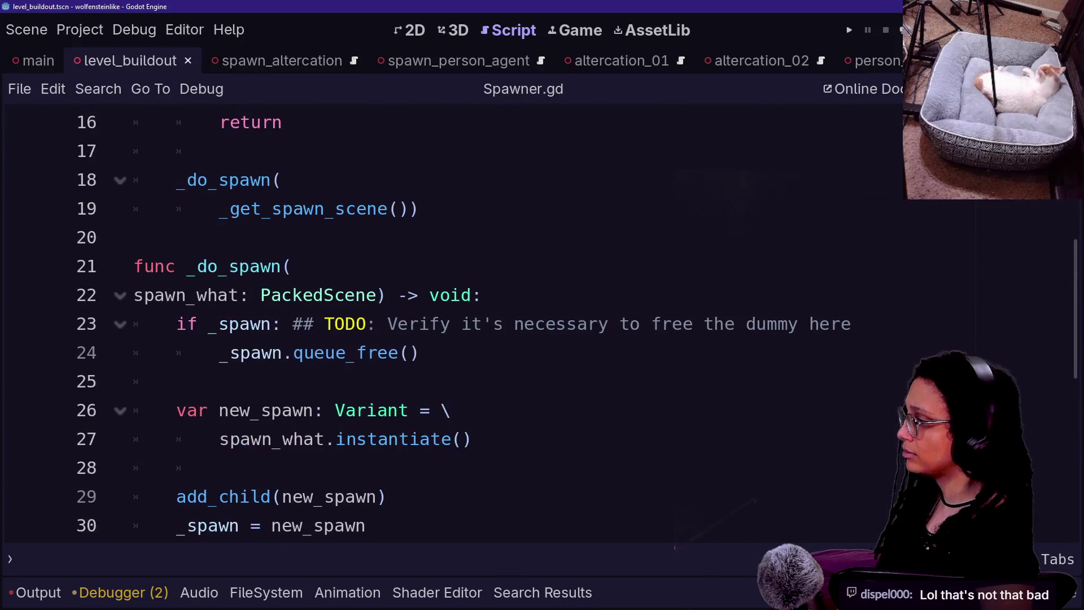
scroll(451, 322, up, 2)
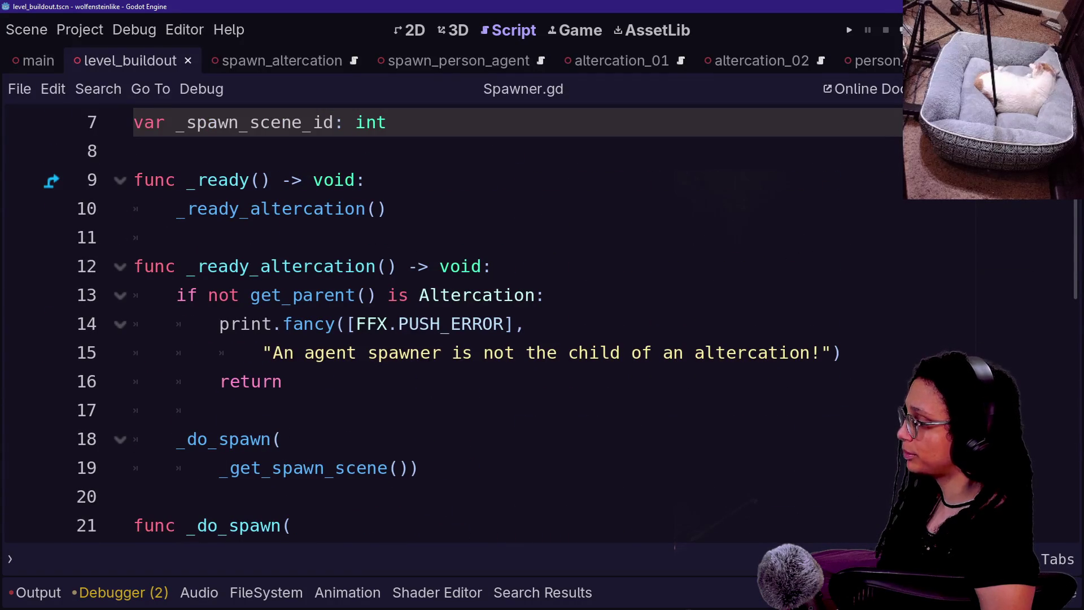
click(418, 468)
Below line 19 of Spawner.gd, add the signature 'func _set_spawn_scene_id(id: int) -> void:'.
key(Return)
key(Return)
key(BackSpace)
text(func)
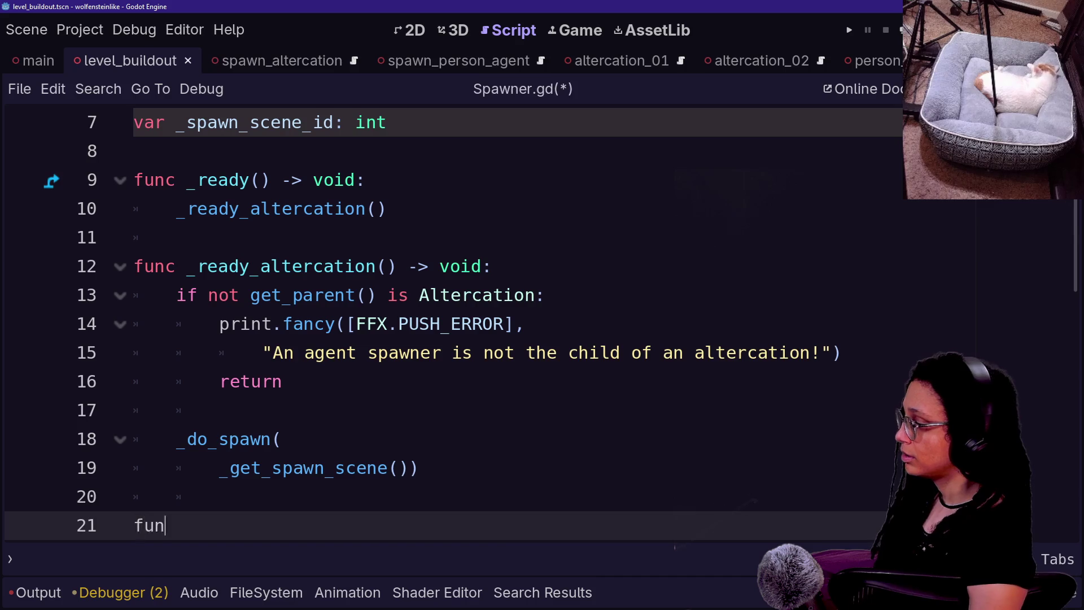
scroll(452, 322, down, 2)
text(_se)
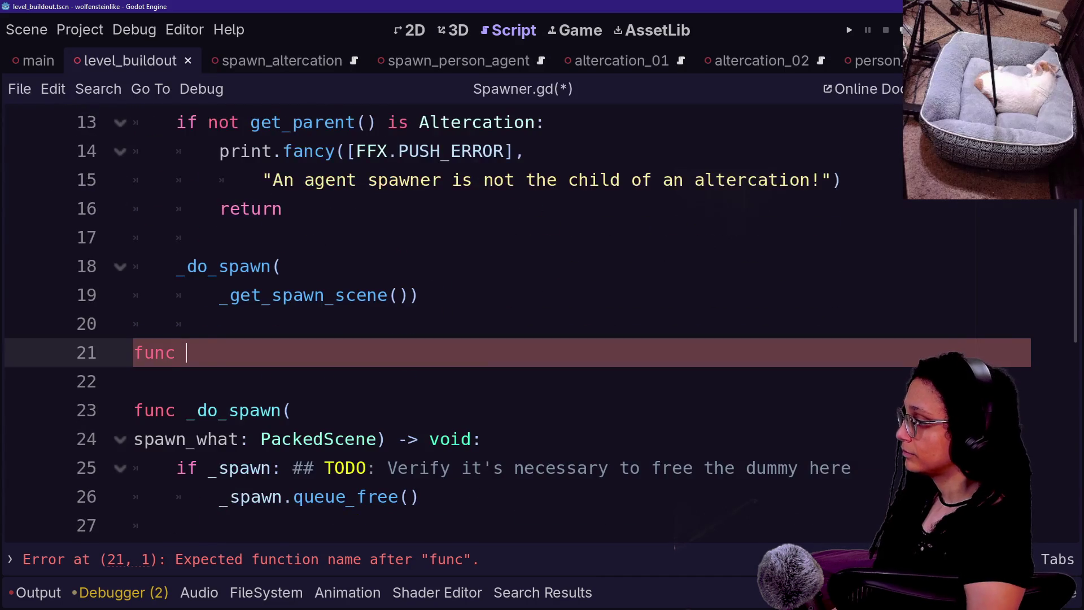
text(t_ s[)
key(BackSpace)
key(BackSpace)
text(spa)
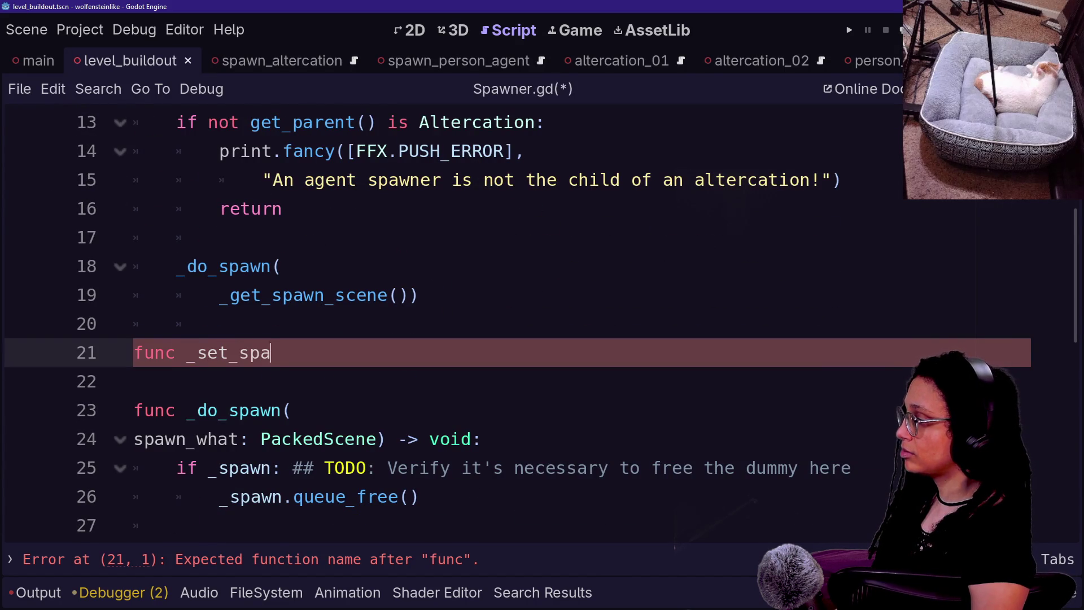
text(wn_scene_)
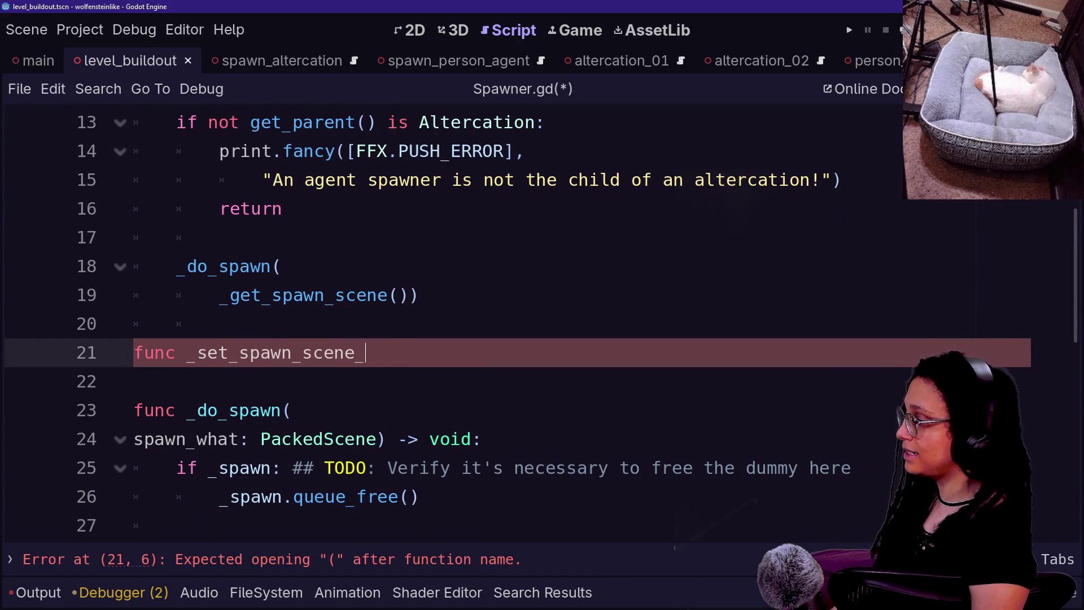
text(id(i)
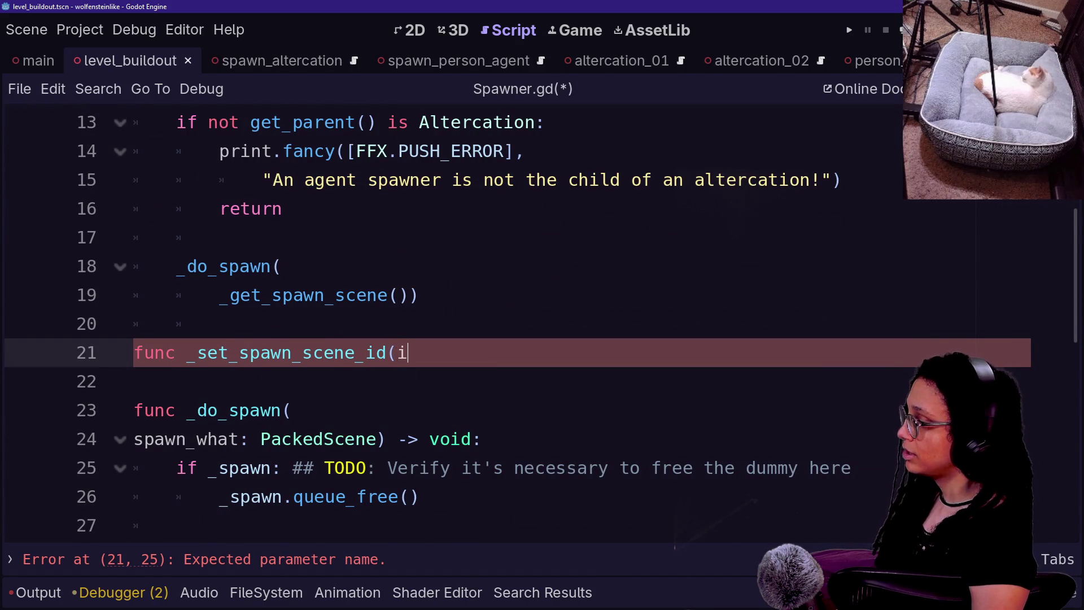
text(d: int =)
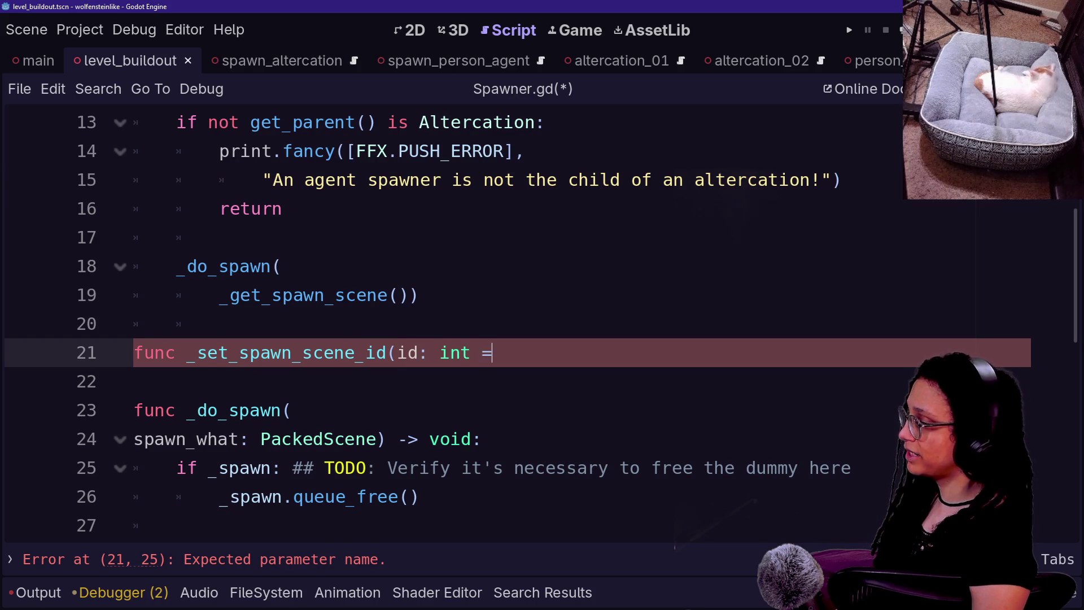
key(BackSpace)
key(BackSpace)
text() -> void)
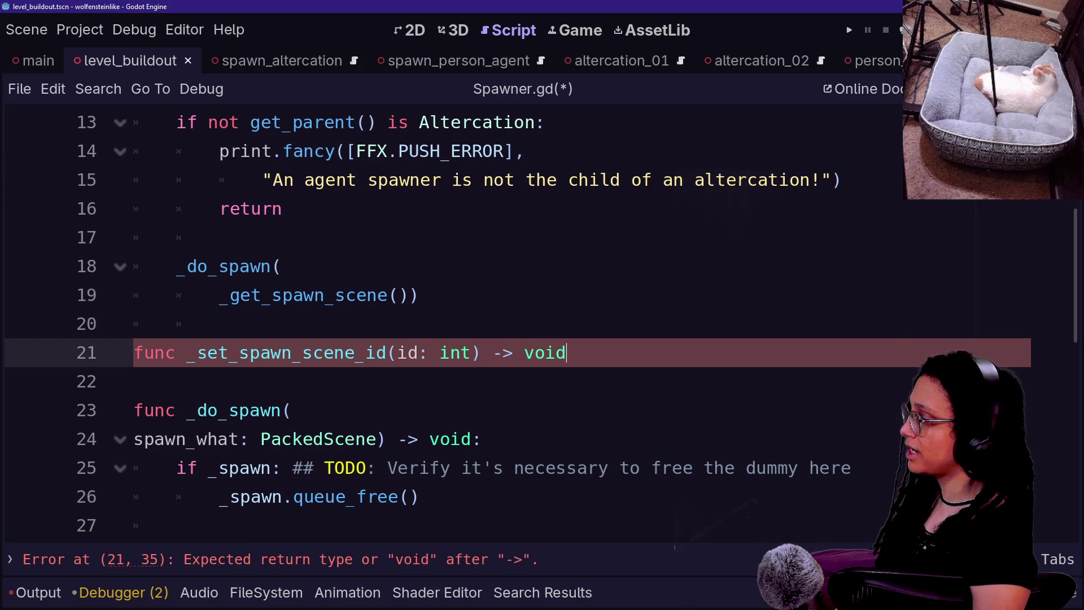
text(:)
key(Return)
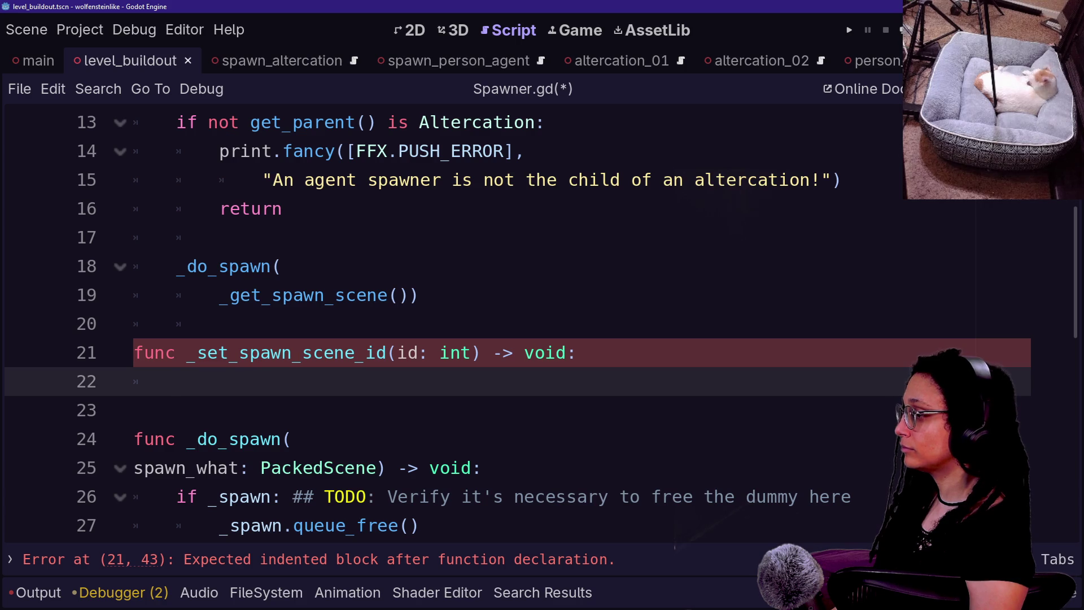
Give the function the body '_spawn_scene_id = id' using autocomplete, and save Spawner.gd.
text(_)
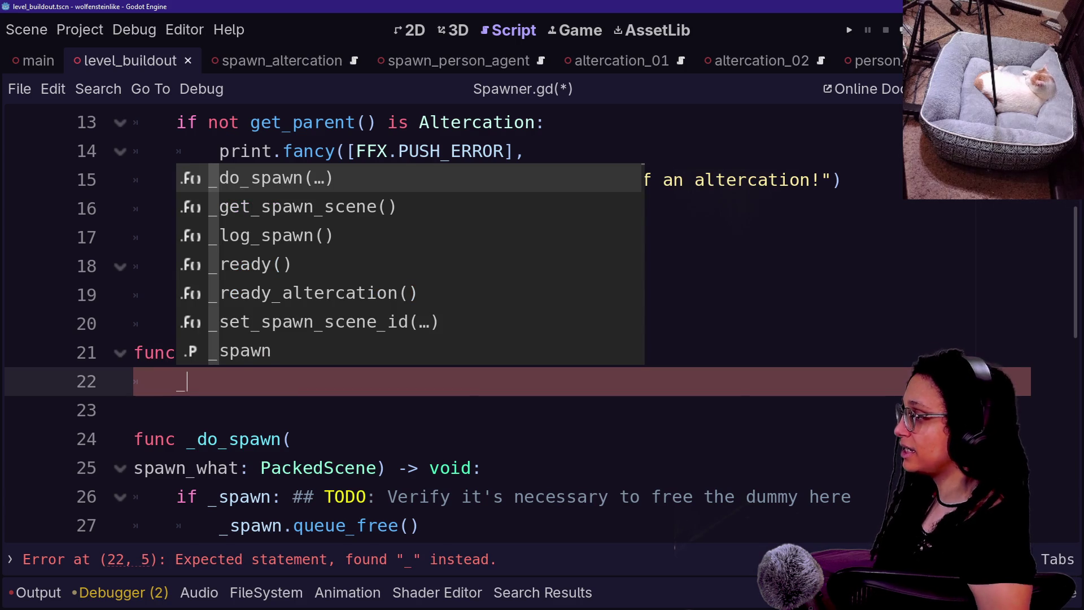
text(spaw)
key(Down)
key(Return)
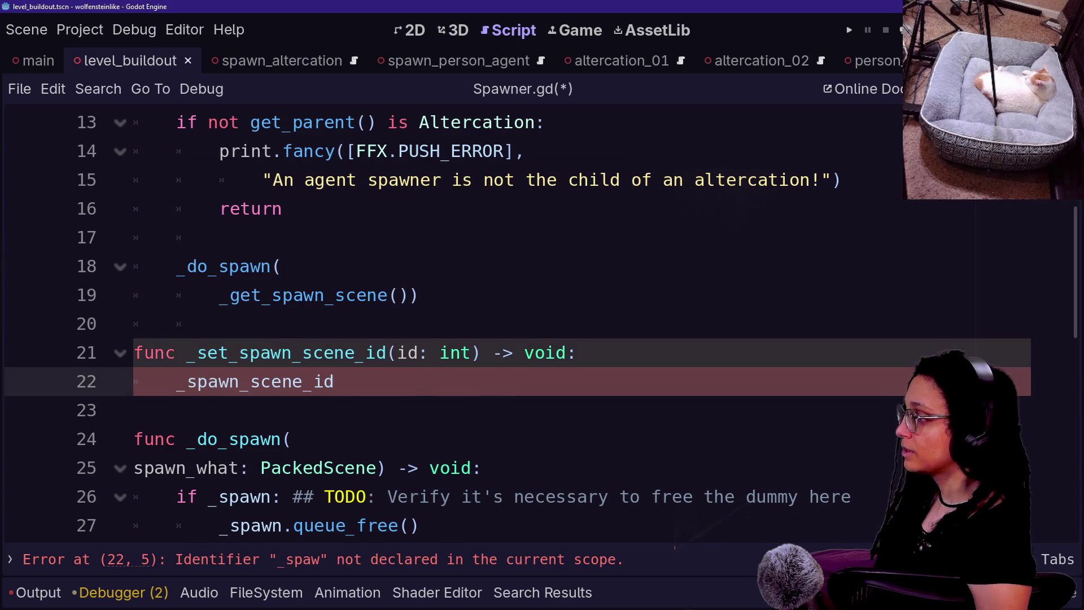
key(ctrl+space)
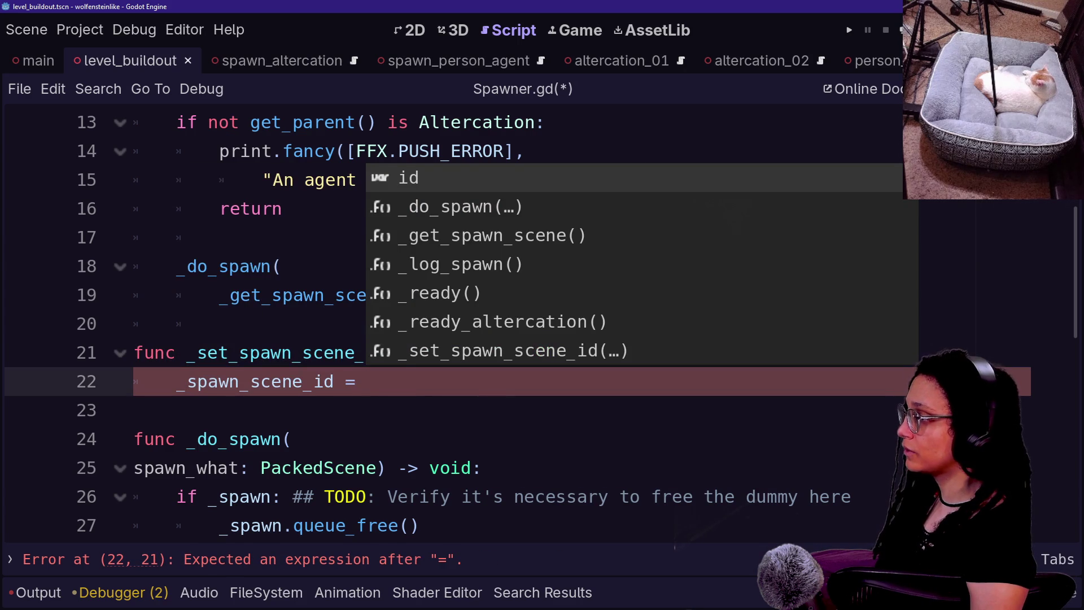
text(id)
key(ctrl+s)
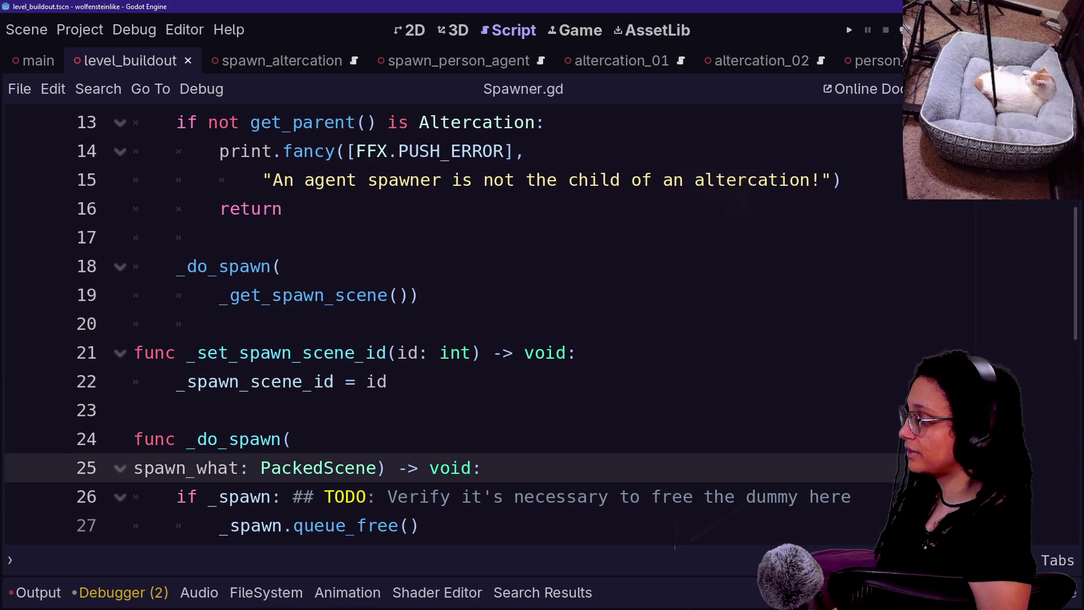
right_click(453, 431)
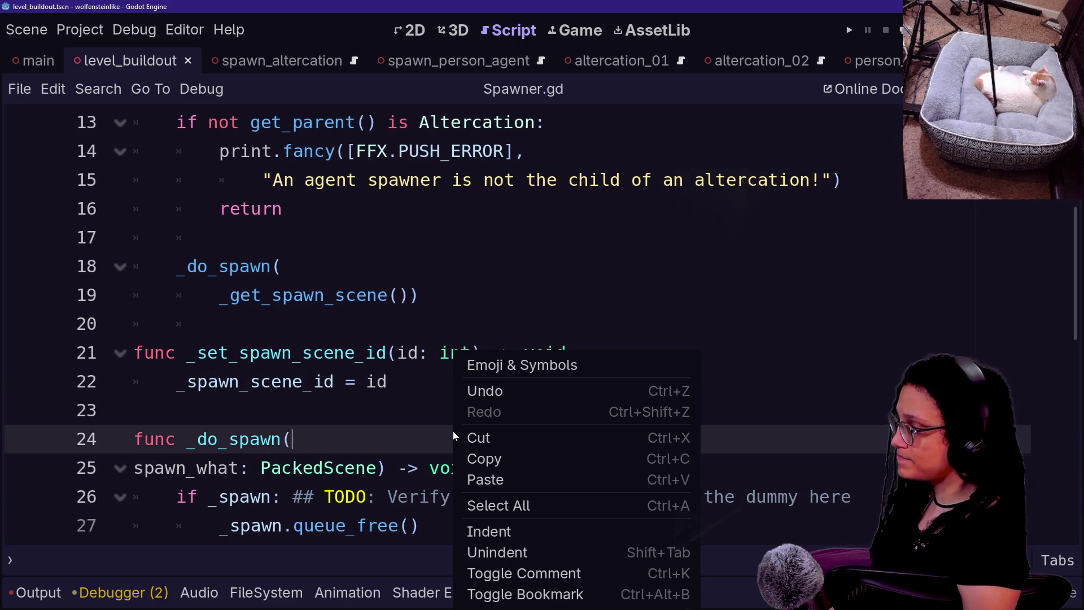
Use Quick Open with 'spawn' to open spawn_person_regular.gd and scroll to _get_spawn_scene.
key(Escape)
key(ctrl+alt+o)
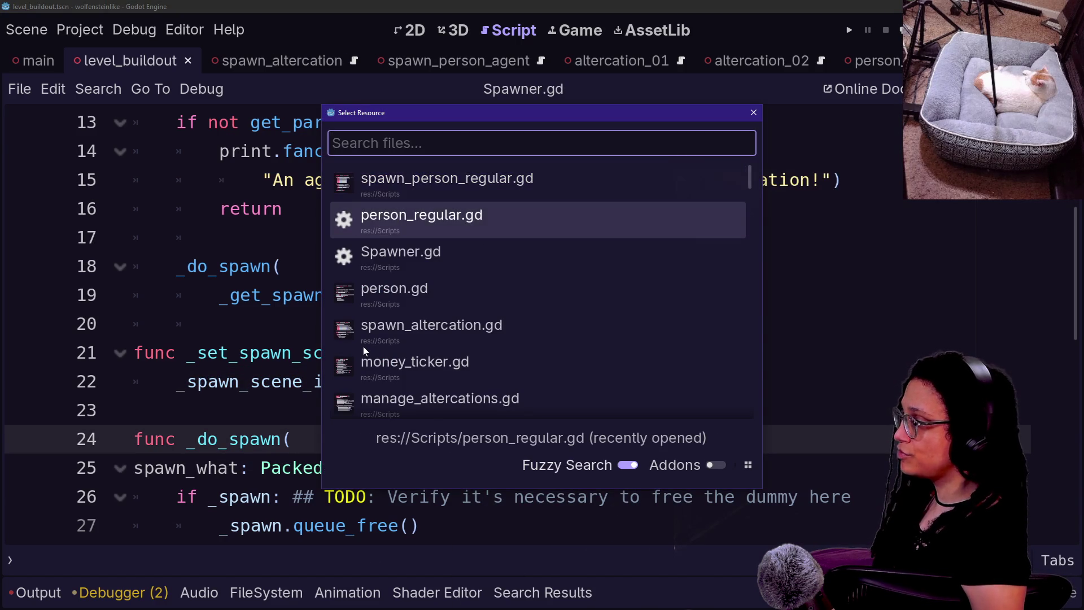
key(Return)
key(ctrl+alt+o)
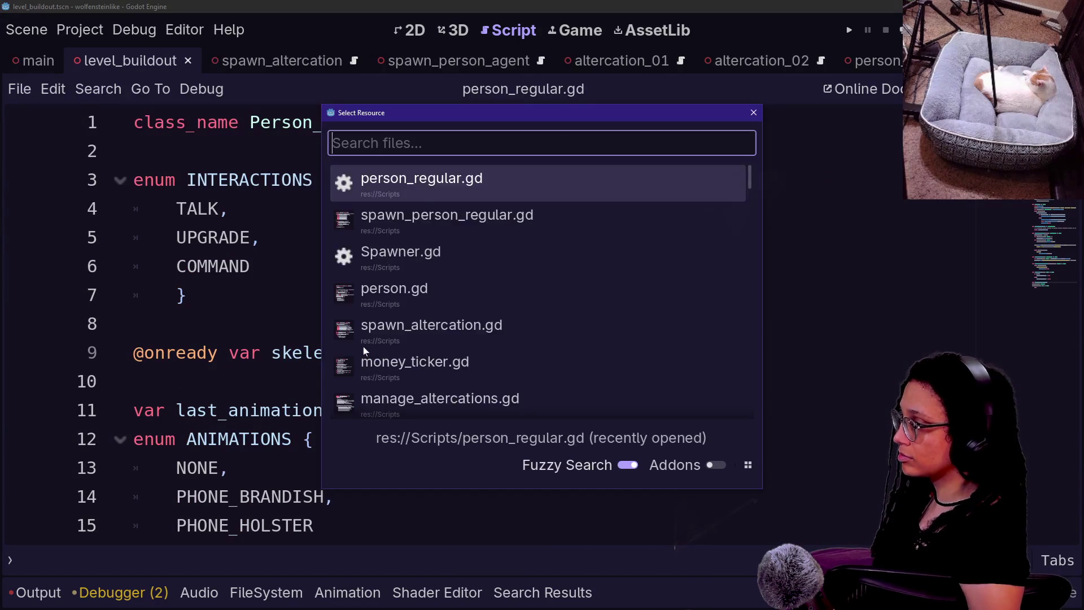
text(spawn)
key(Down)
key(Down)
key(Down)
key(Down)
key(Return)
scroll(131, 324, down, 1)
scroll(131, 324, down, 8)
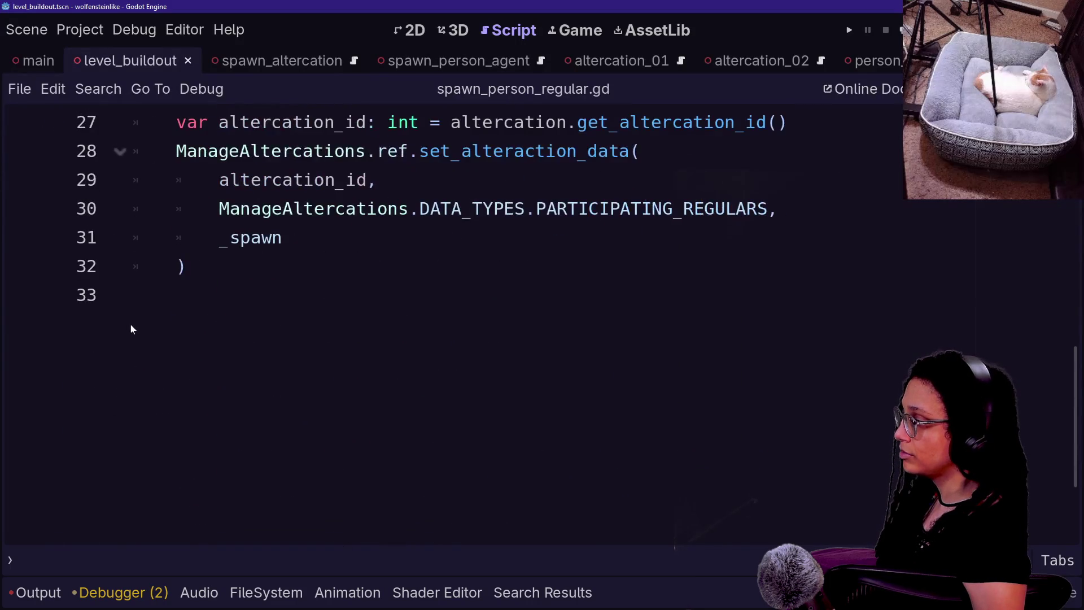
scroll(131, 324, up, 2)
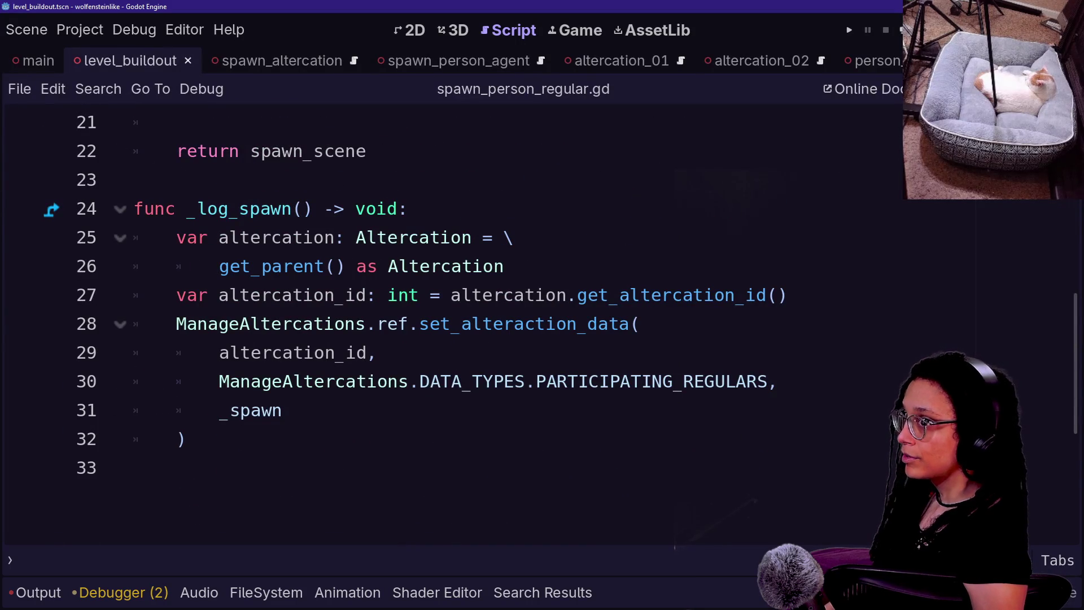
scroll(130, 324, up, 2)
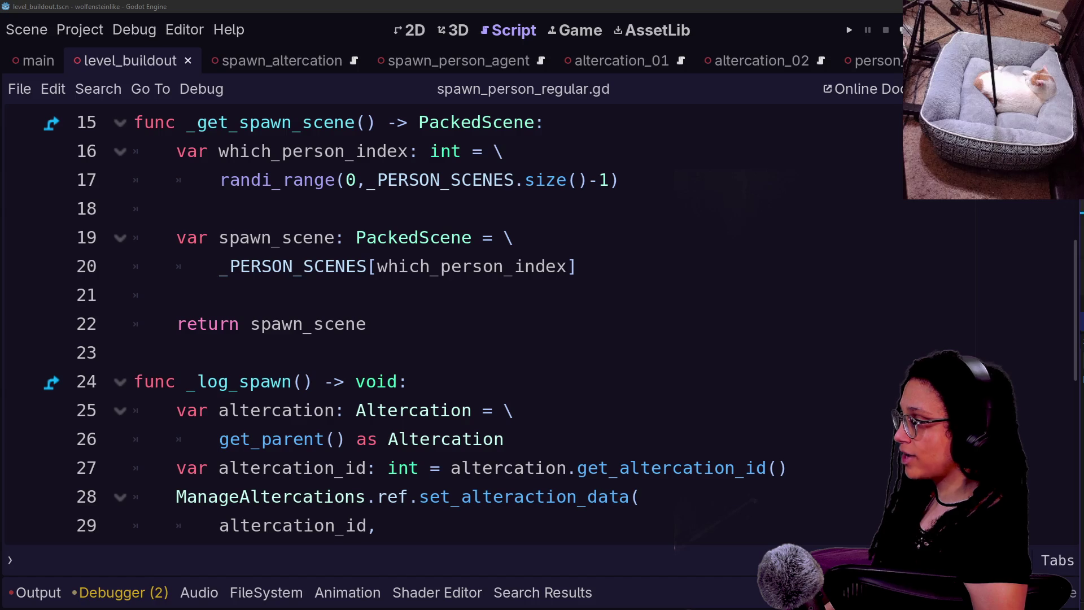
Insert '_set_spawn_scene_id(which_person_index)' after the _PERSON_SCENES lookup in _get_spawn_scene.
click(619, 180)
key(Return)
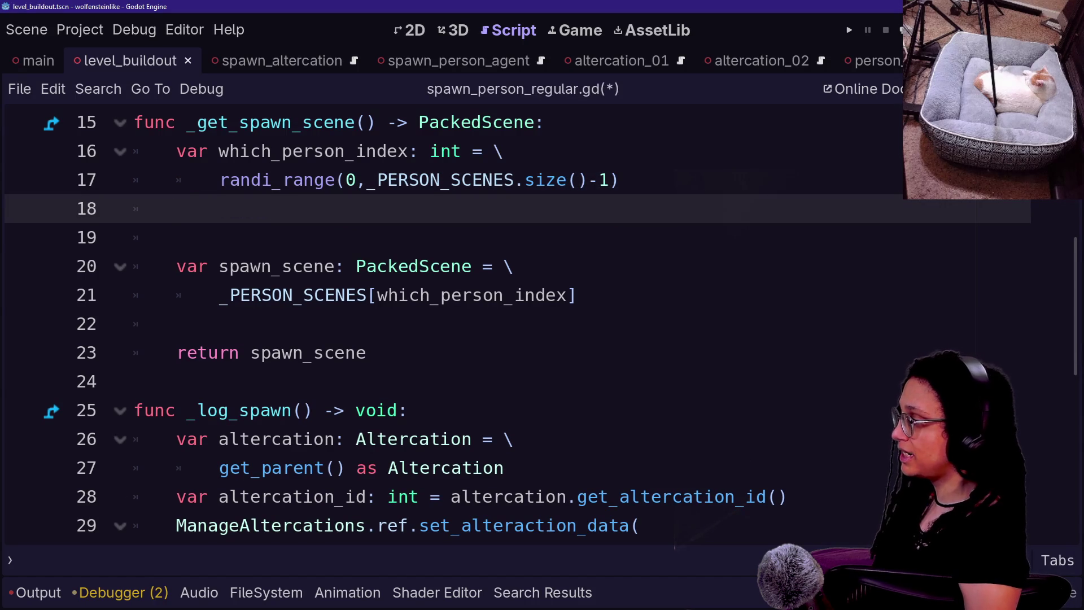
key(Tab)
key(Tab)
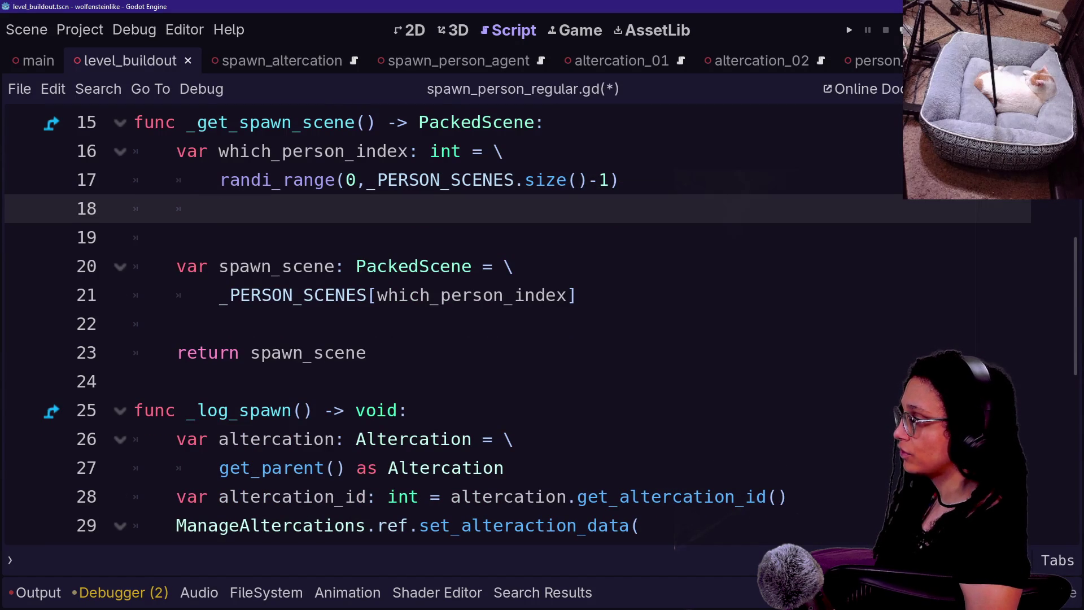
key(BackSpace)
key(BackSpace)
key(BackSpace)
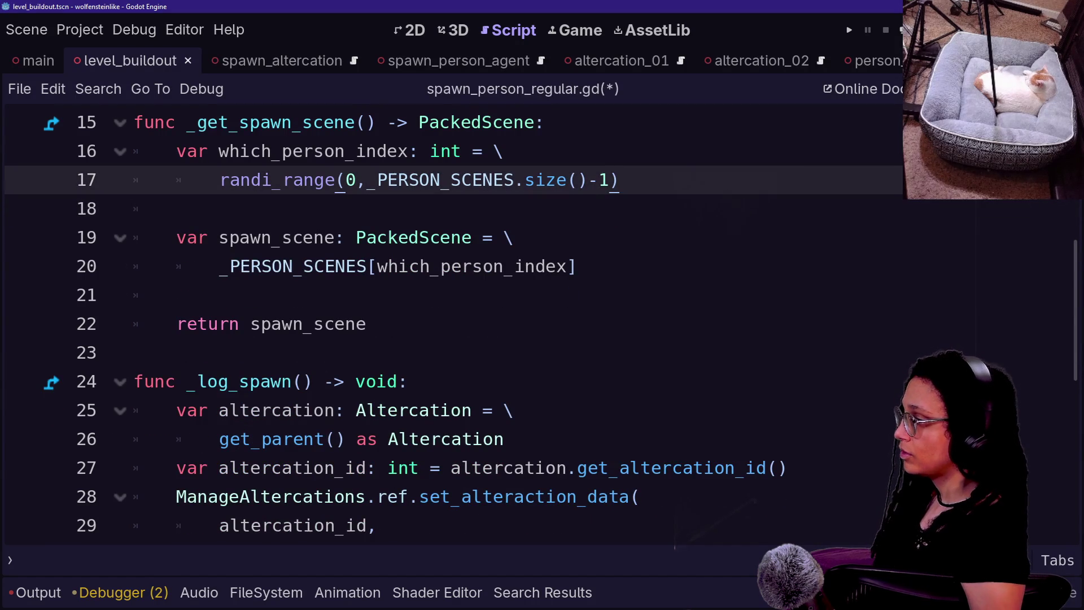
click(576, 266)
key(Return)
text(var)
key(BackSpace)
key(BackSpace)
key(BackSpace)
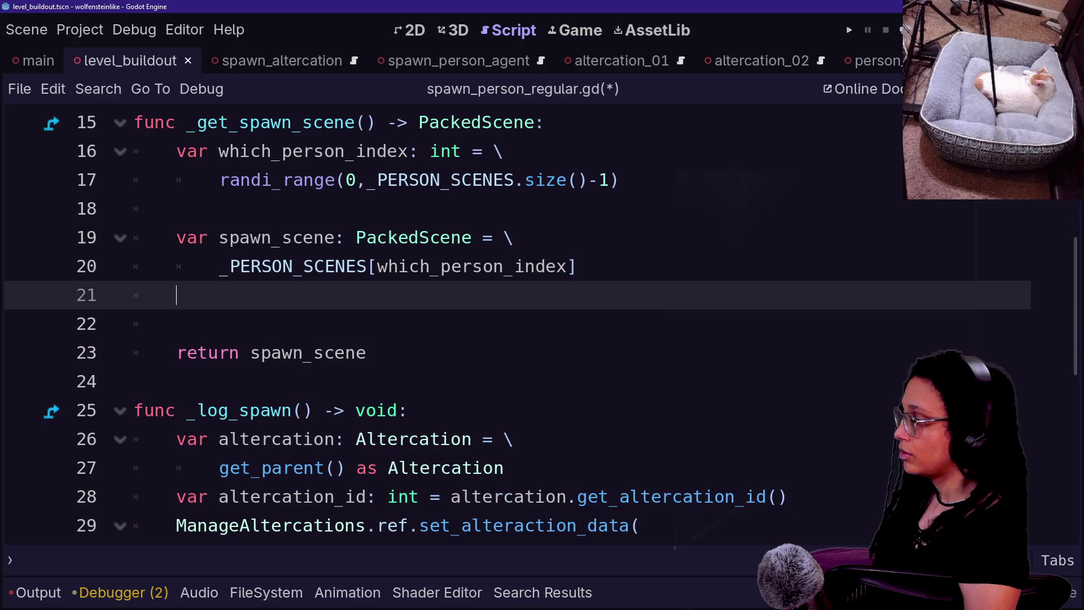
text(_set)
key(Return)
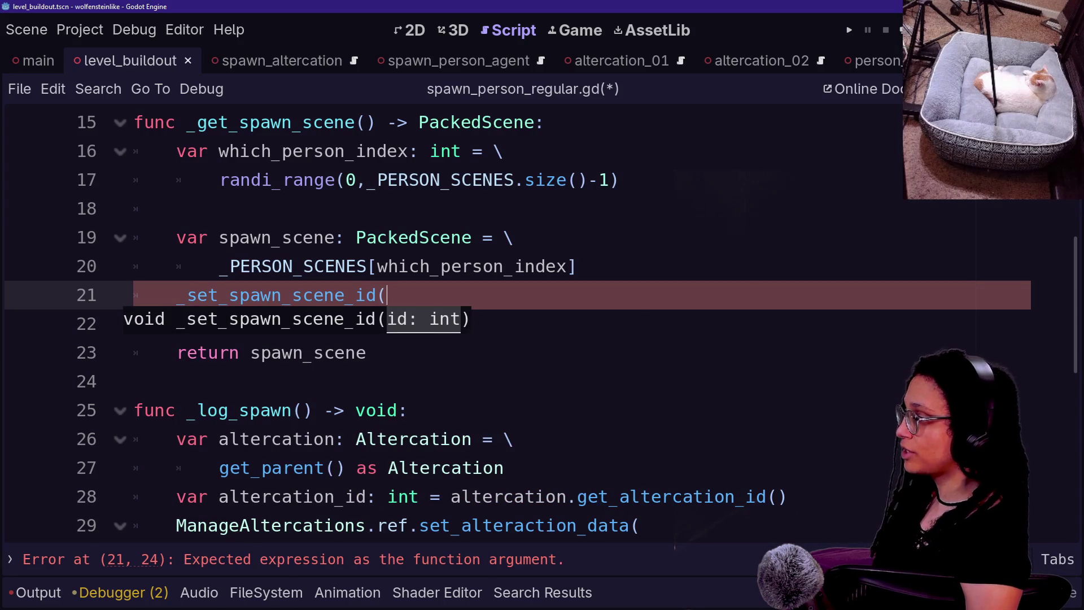
text(which_)
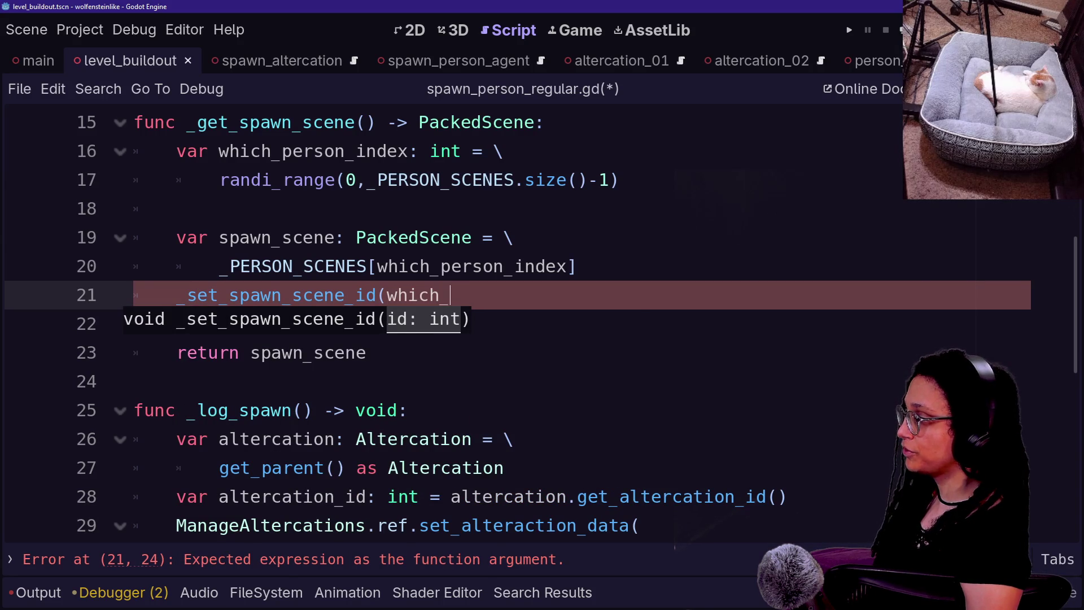
text(p)
key(Return)
Add blank spacing lines around the new call and save spawn_person_regular.gd.
click(577, 266)
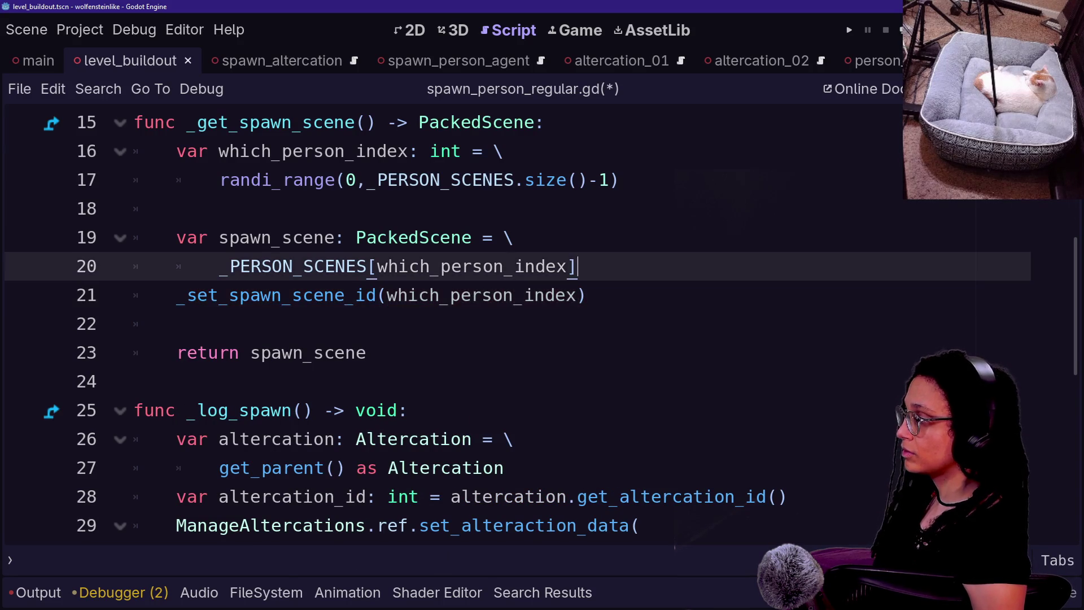
key(Return)
click(177, 352)
key(ctrl+s)
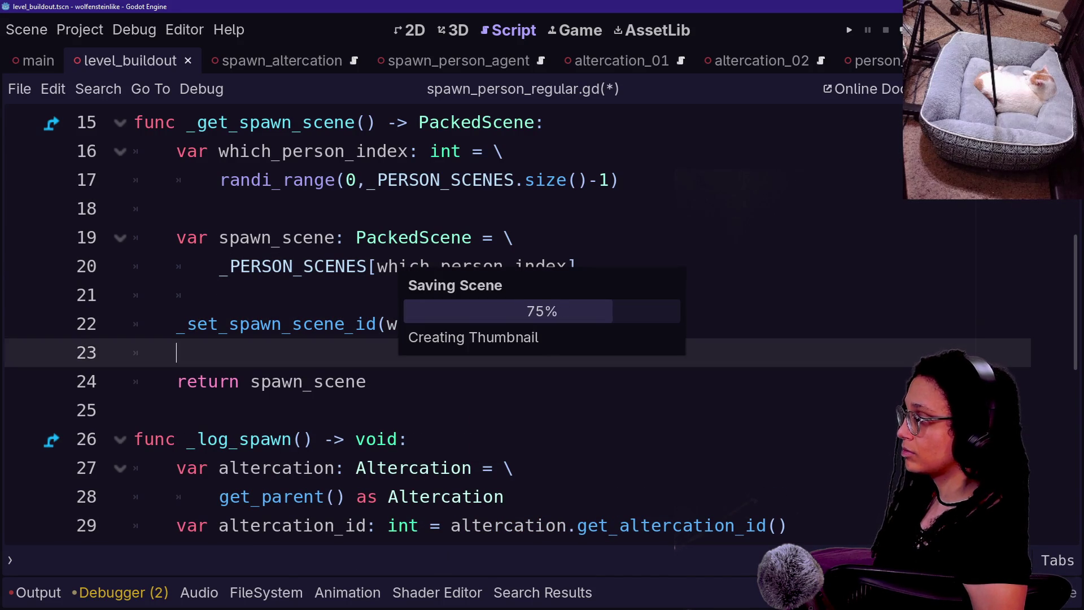
key(ctrl+alt+o)
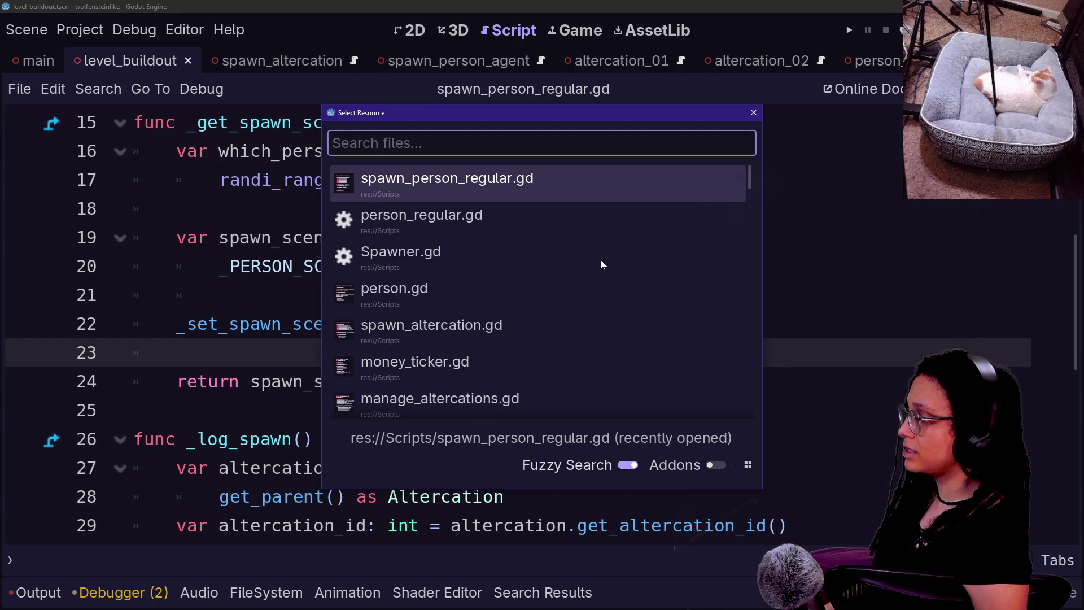
Open spawn_person_agent.gd and search for 'rank' to find the _AGENT_SCENES lookup.
key(Down)
text(spawn)
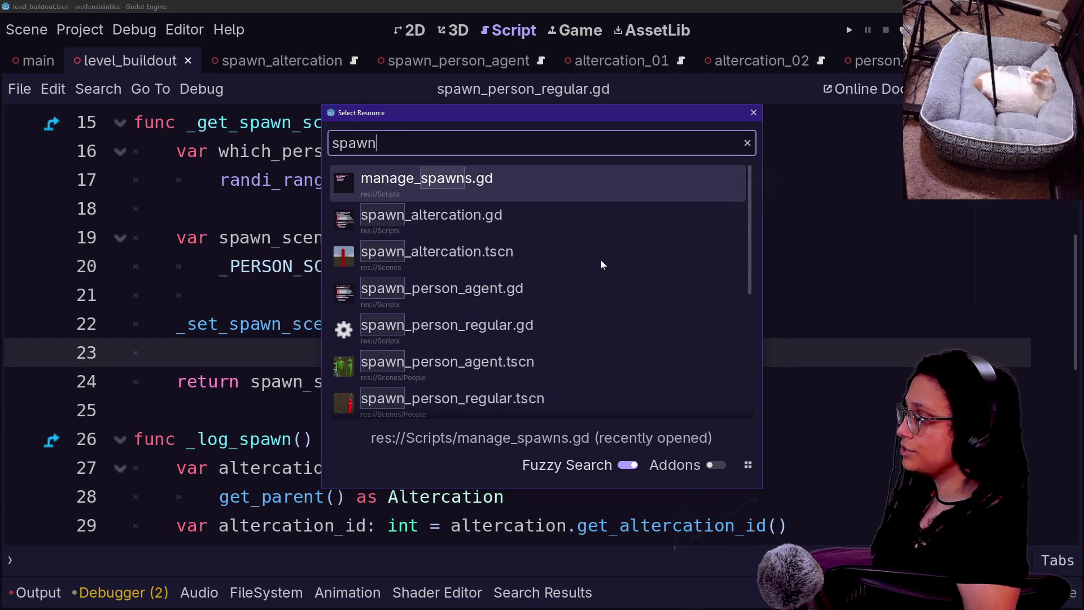
key(Down)
key(Down)
key(Down)
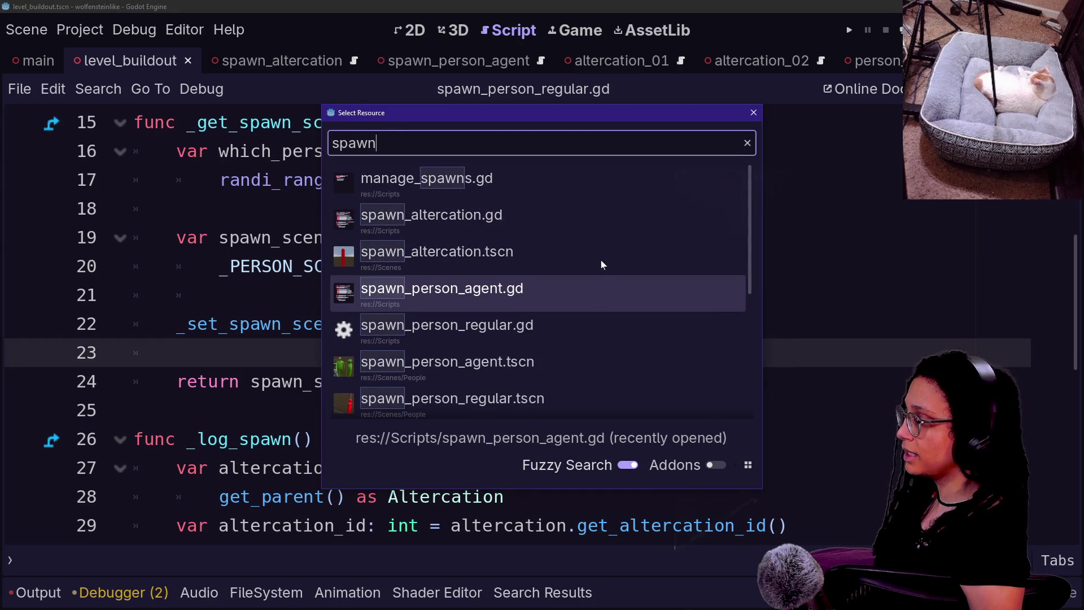
key(Return)
scroll(373, 331, down, 13)
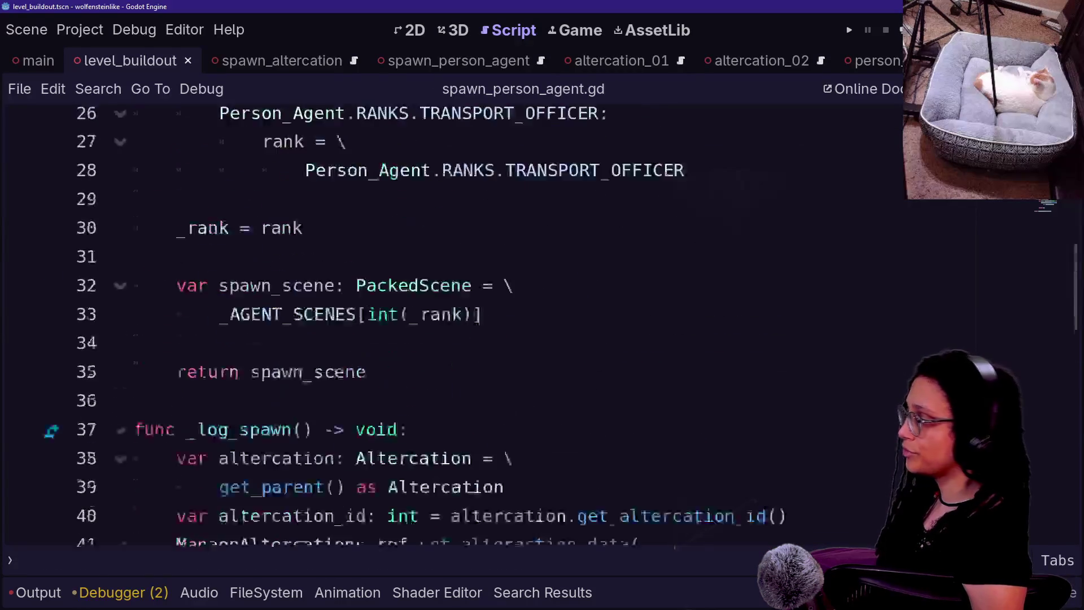
key(ctrl+f)
text(rank)
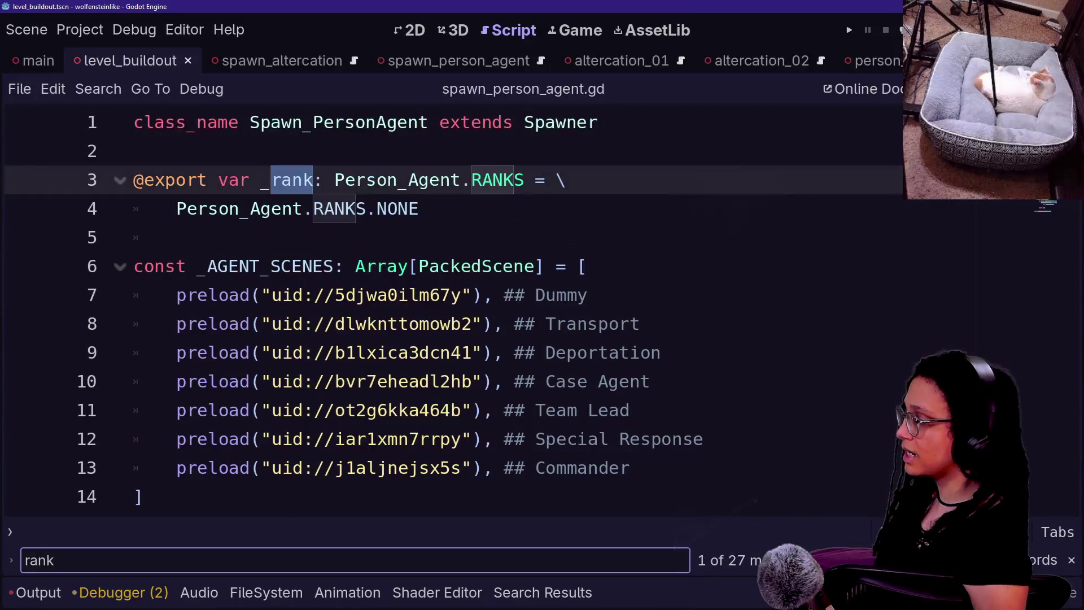
key(Return)
key(Return)
key(Return)
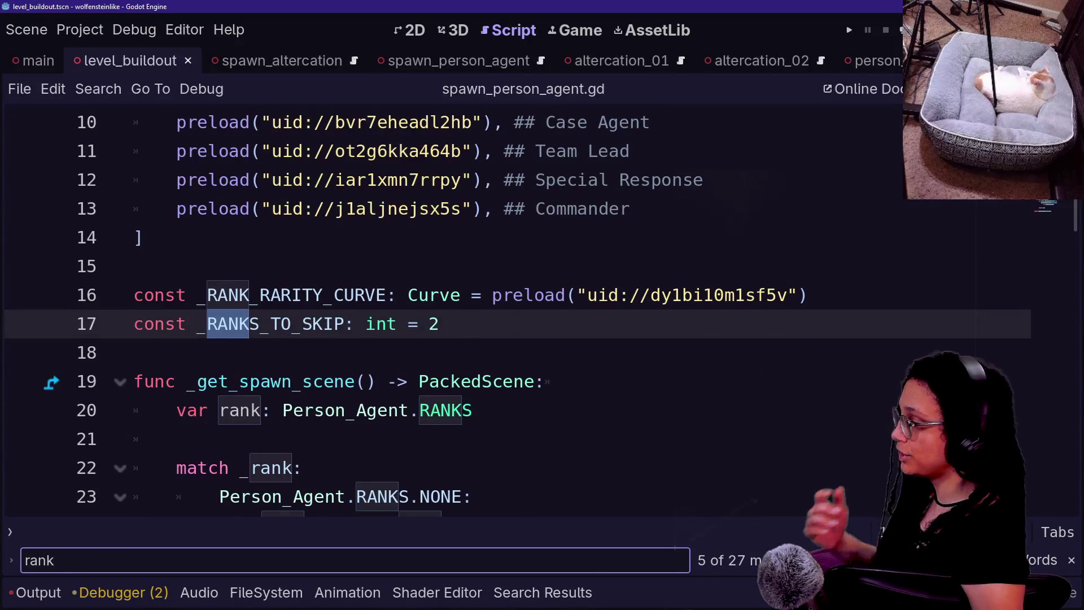
key(Return)
key(Return)
key(Return)
scroll(452, 310, down, 1)
scroll(452, 310, up, 3)
Add '_set_spawn_scene_id(_rank)' after the _AGENT_SCENES lookup and save spawn_person_agent.gd.
click(177, 208)
drag(177, 180, 177, 266)
click(177, 266)
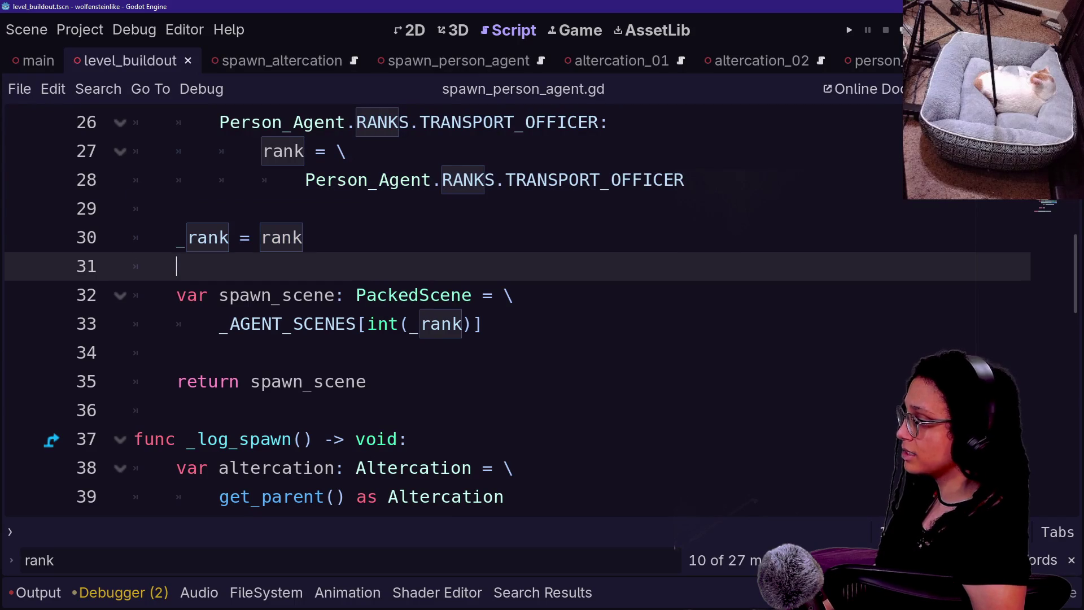
key(Down)
key(Down)
key(End)
key(Return)
key(Return)
text(_set_)
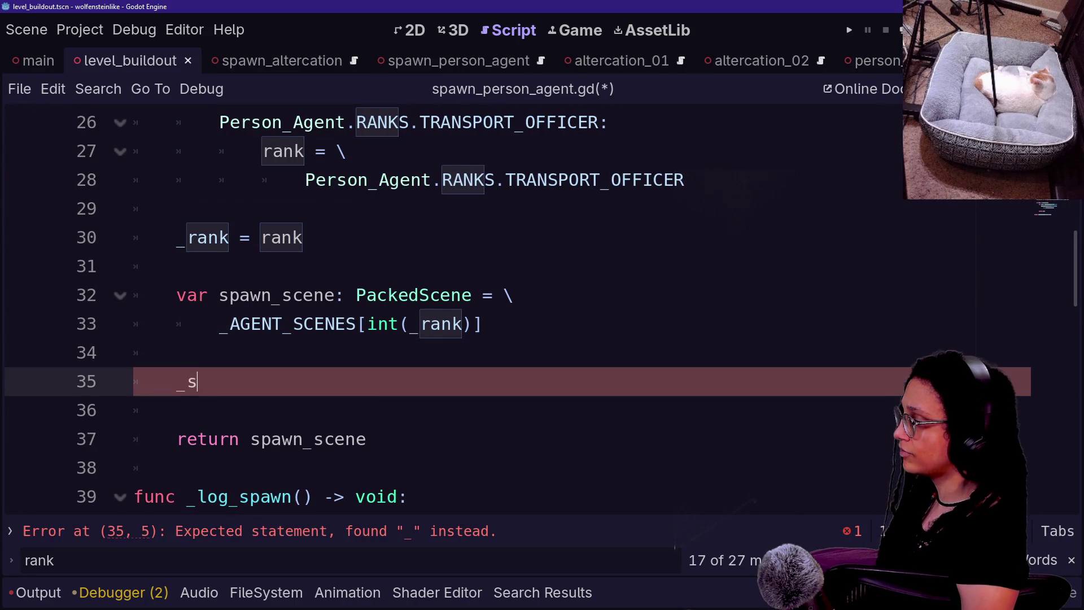
key(Return)
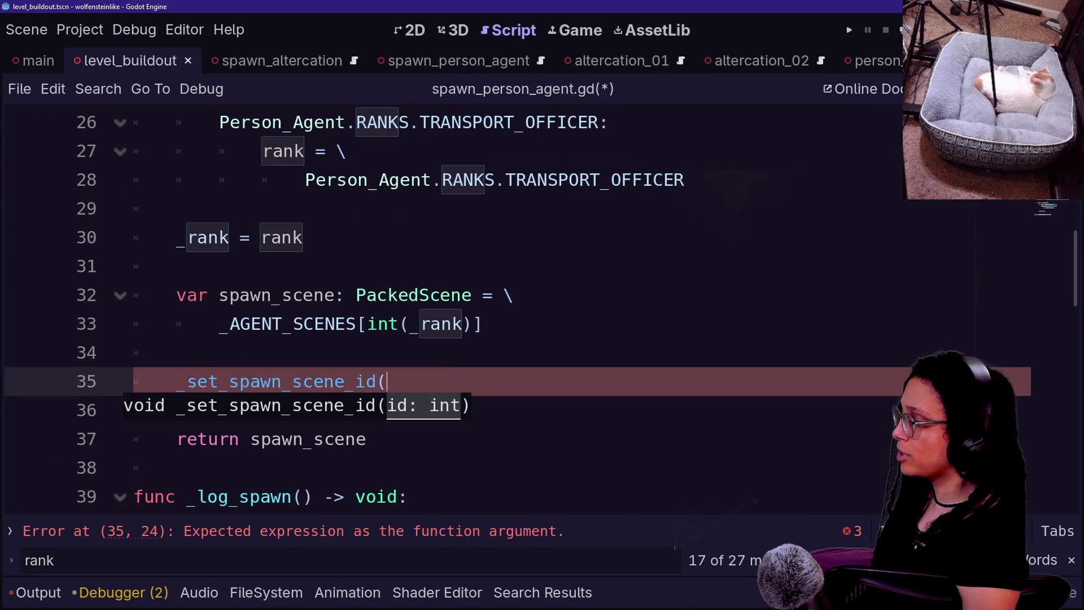
text(_rank))
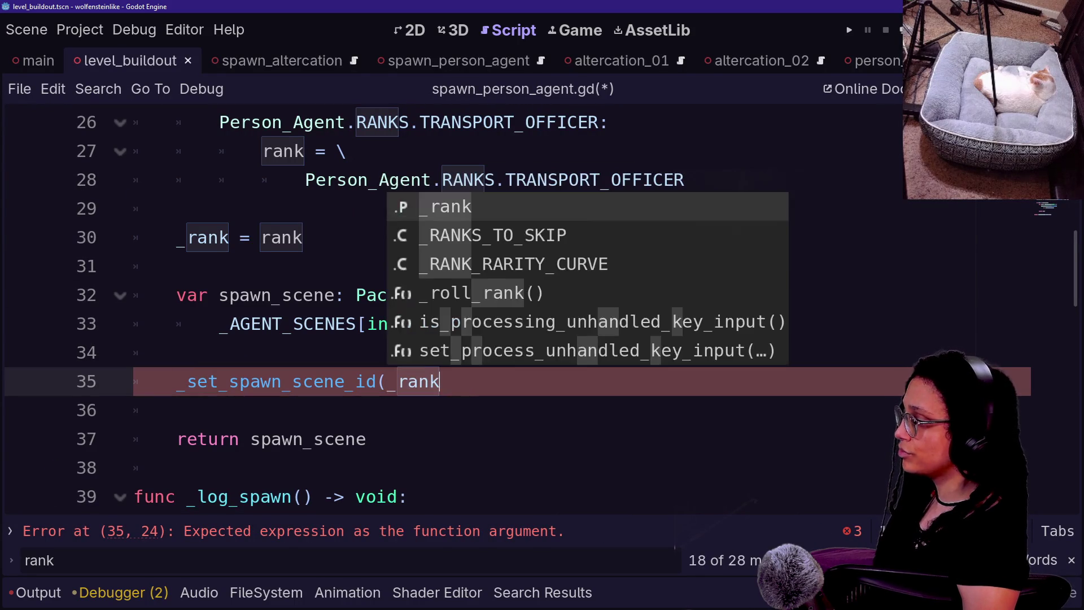
click(198, 295)
key(ctrl+s)
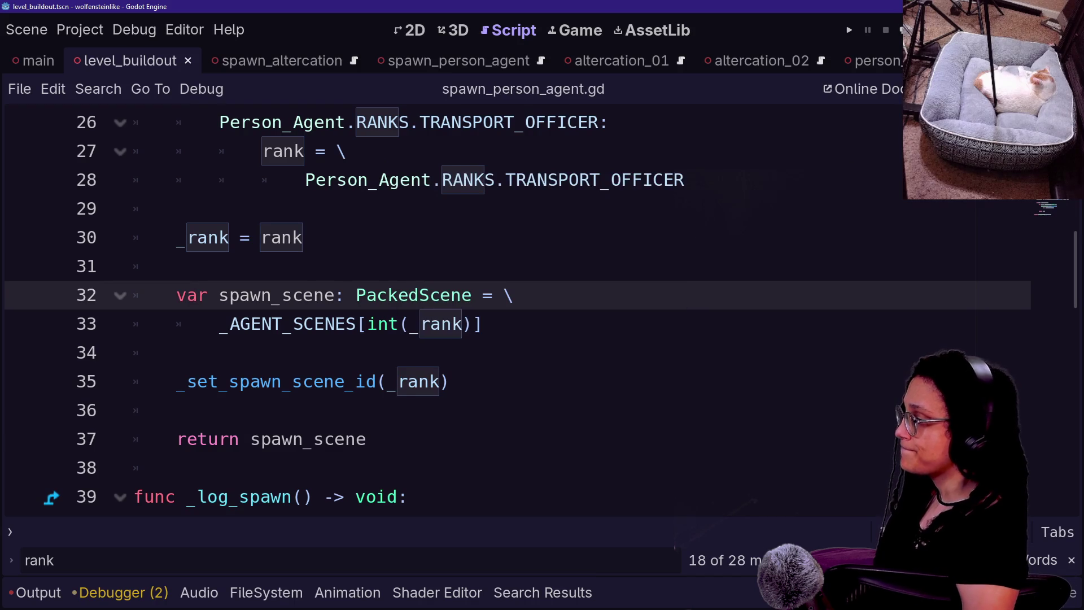
key(shift+alt+o)
text(alterc)
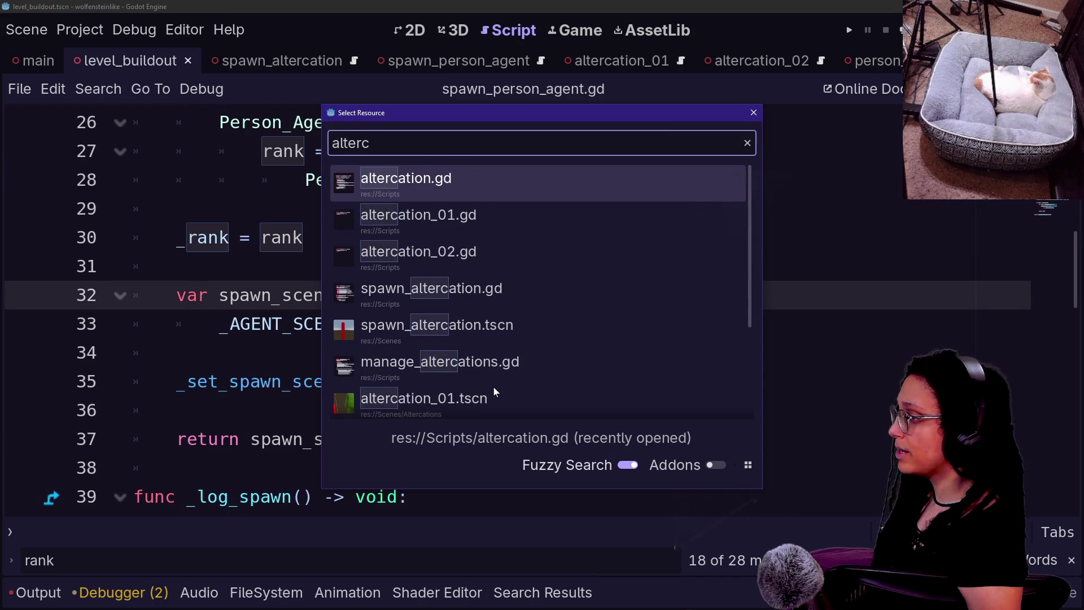
key(Down)
key(Down)
key(Down)
key(Return)
scroll(452, 311, up, 5)
mouse_move(175, 180)
mouse_down()
mouse_move(254, 180)
mouse_move(535, 266)
mouse_up()
mouse_move(261, 123)
mouse_down()
mouse_move(599, 151)
mouse_move(619, 381)
mouse_up()
drag(176, 238, 322, 266)
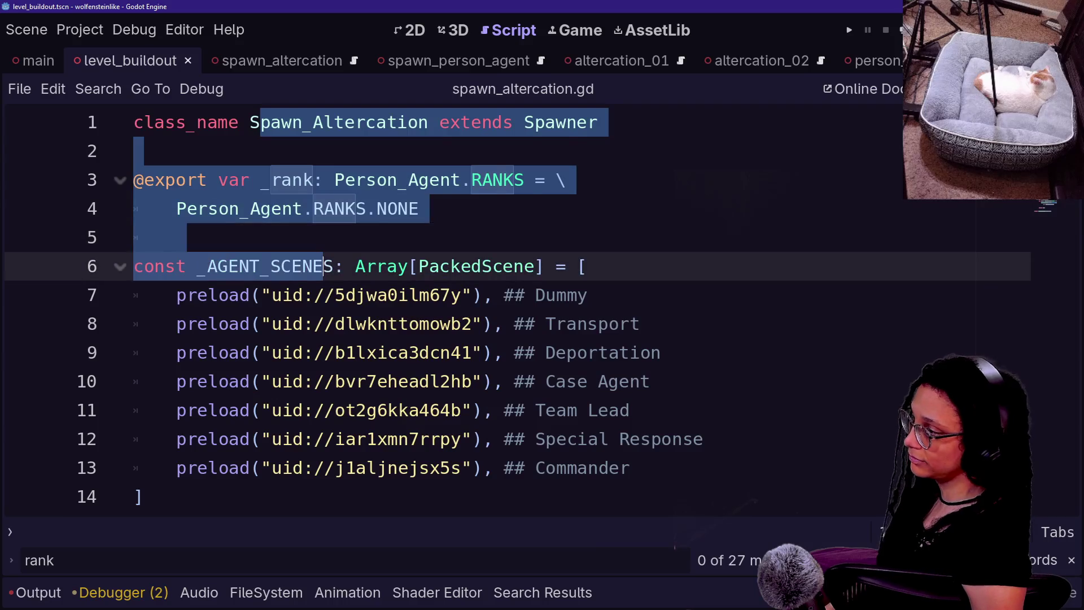
click(323, 266)
mouse_move(419, 209)
mouse_down()
mouse_move(367, 209)
mouse_move(285, 179)
mouse_move(402, 122)
mouse_move(134, 151)
mouse_up()
key(BackSpace)
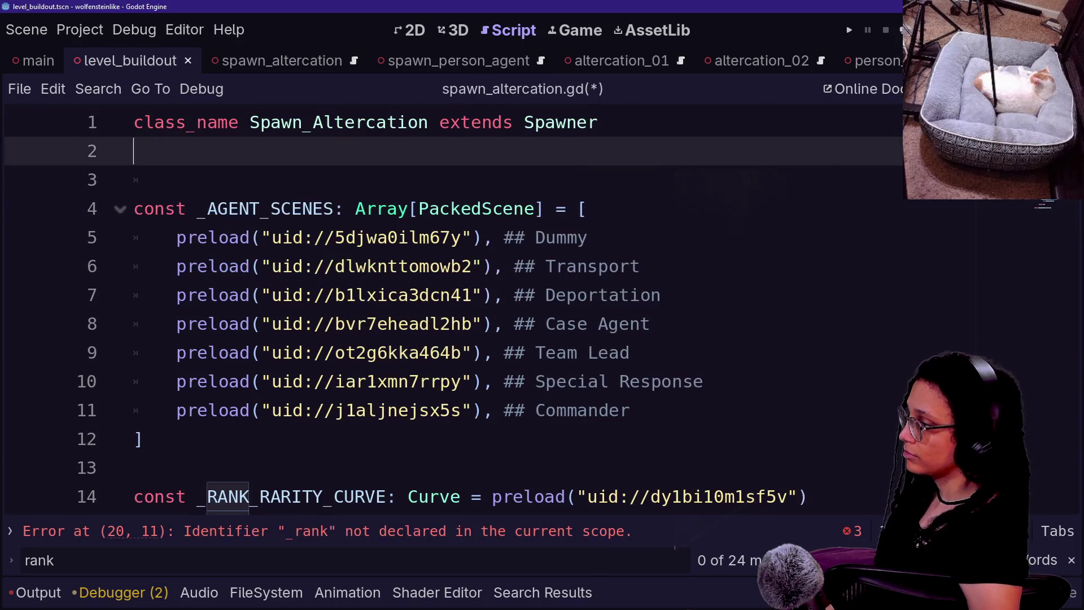
key(BackSpace)
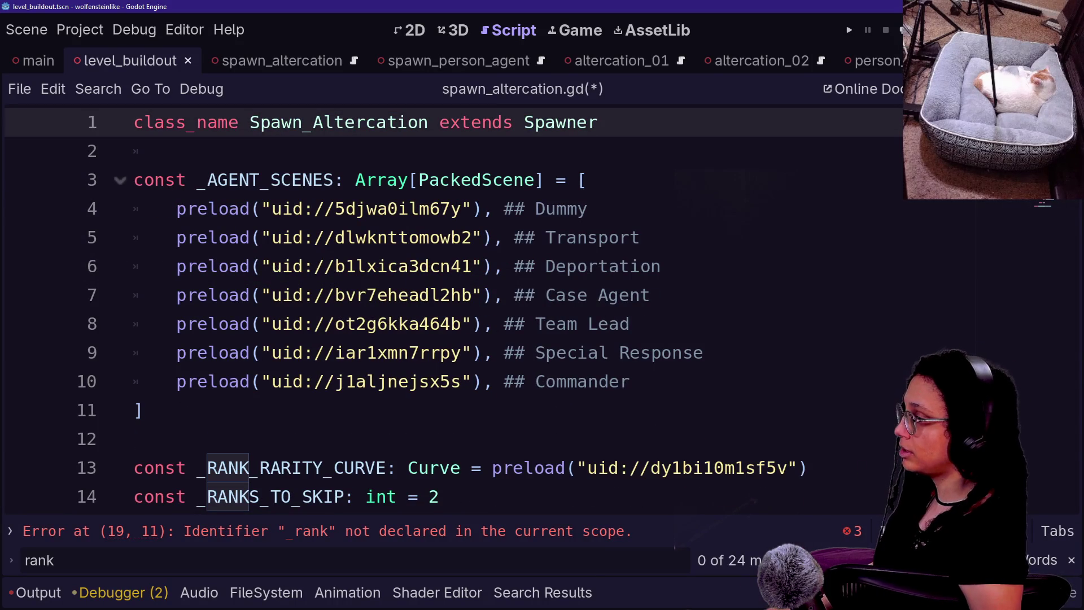
Rename _AGENT_SCENES to _ALTERCATION_SCENES, keeping only the Dummy and Transport entries.
double_click(233, 180)
key(BackSpace)
text(ALTERCA)
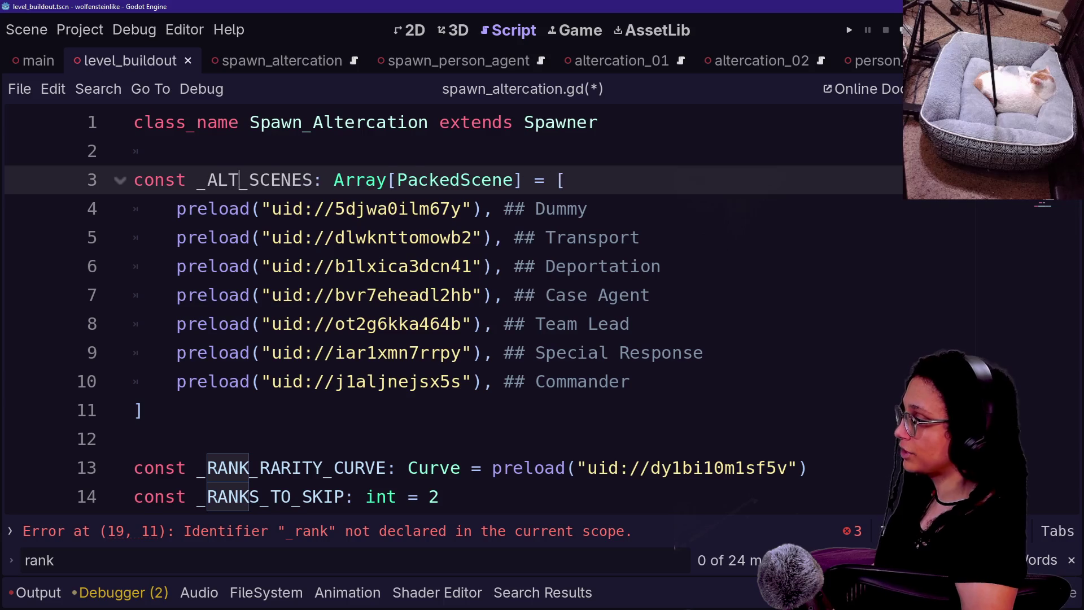
text(TION)
drag(272, 208, 483, 208)
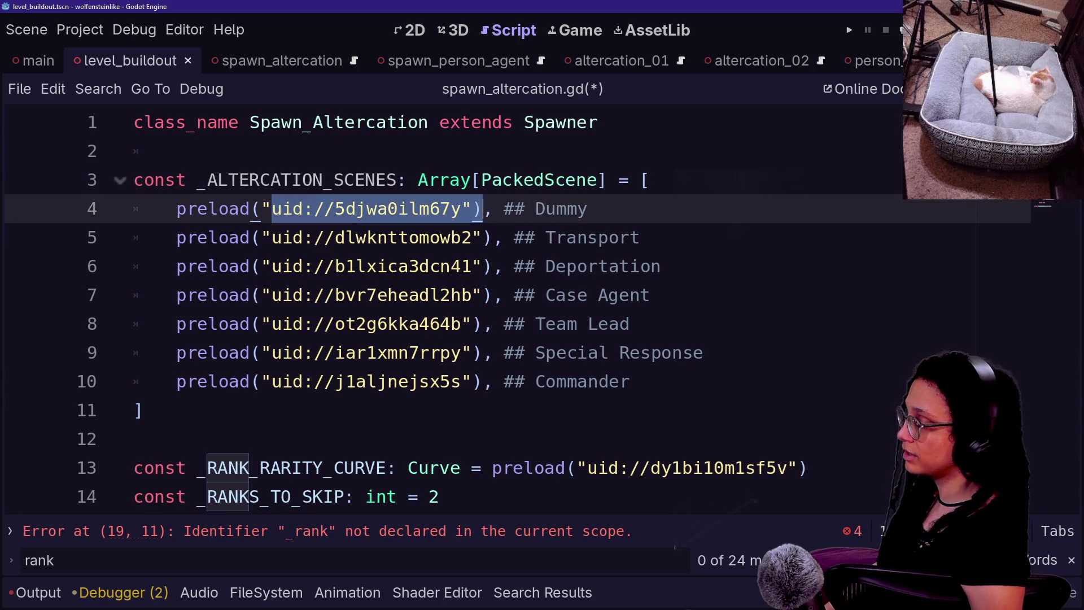
click(314, 266)
mouse_move(630, 381)
mouse_down()
mouse_move(576, 237)
mouse_move(642, 237)
mouse_move(661, 266)
mouse_move(642, 237)
mouse_up()
key(BackSpace)
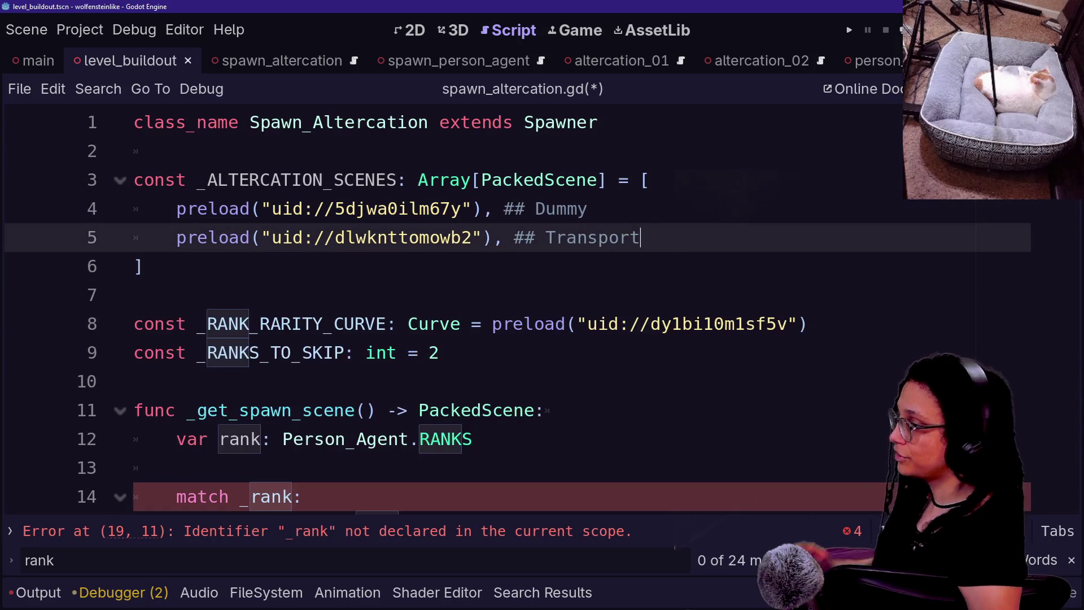
click(587, 208)
mouse_move(144, 266)
mouse_down()
mouse_move(187, 208)
mouse_move(174, 208)
mouse_up()
click(249, 352)
Open manage_altercations.gd through Quick Open.
key(shift+alt+o)
text(manage_alter)
key(Return)
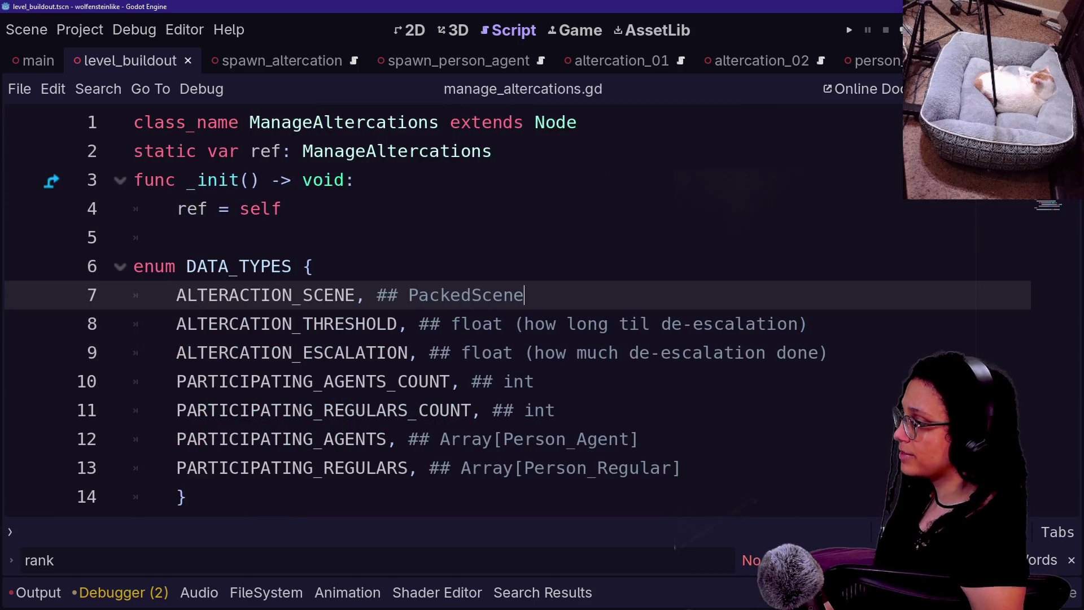
Review the DATA_TYPES enum and its ALTERACTION_SCENE entry in manage_altercations.gd.
scroll(451, 310, down, 4)
drag(176, 237, 531, 266)
click(342, 266)
drag(342, 266, 629, 295)
click(346, 266)
scroll(396, 311, up, 1)
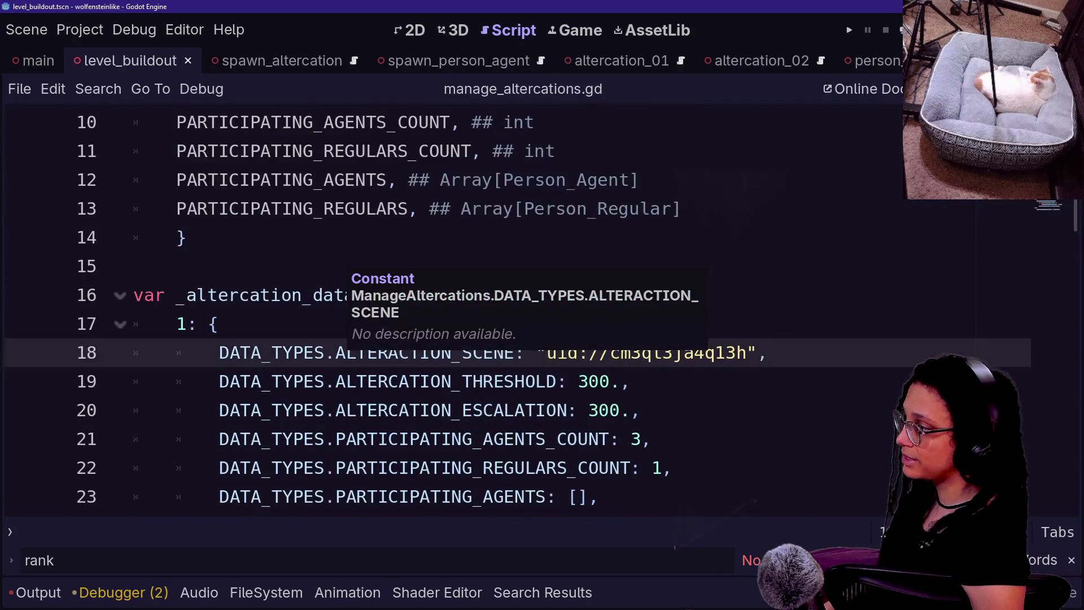
scroll(452, 311, up, 3)
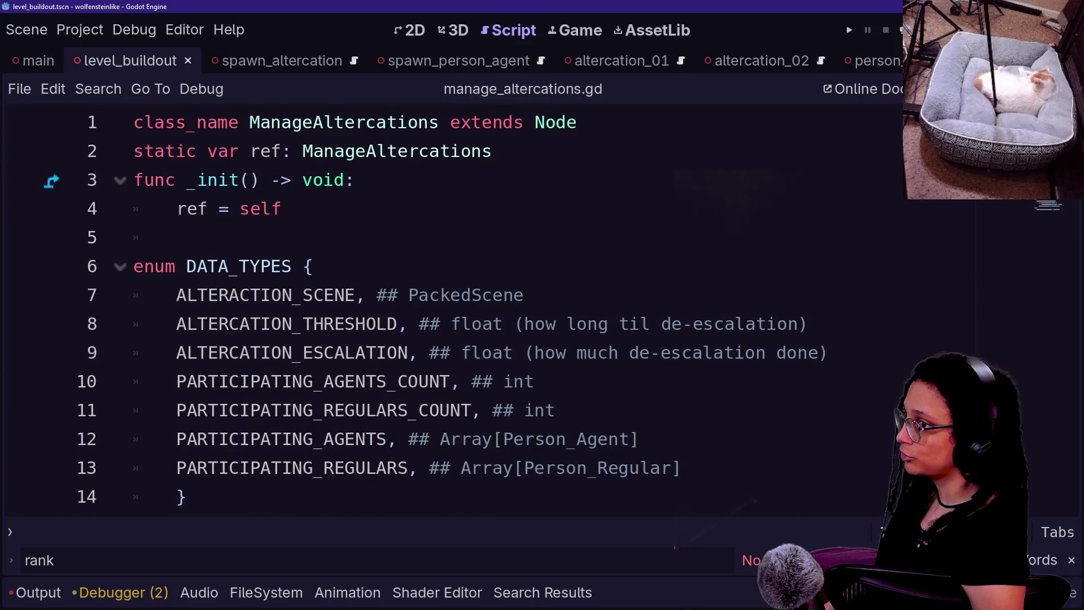
scroll(452, 310, down, 2)
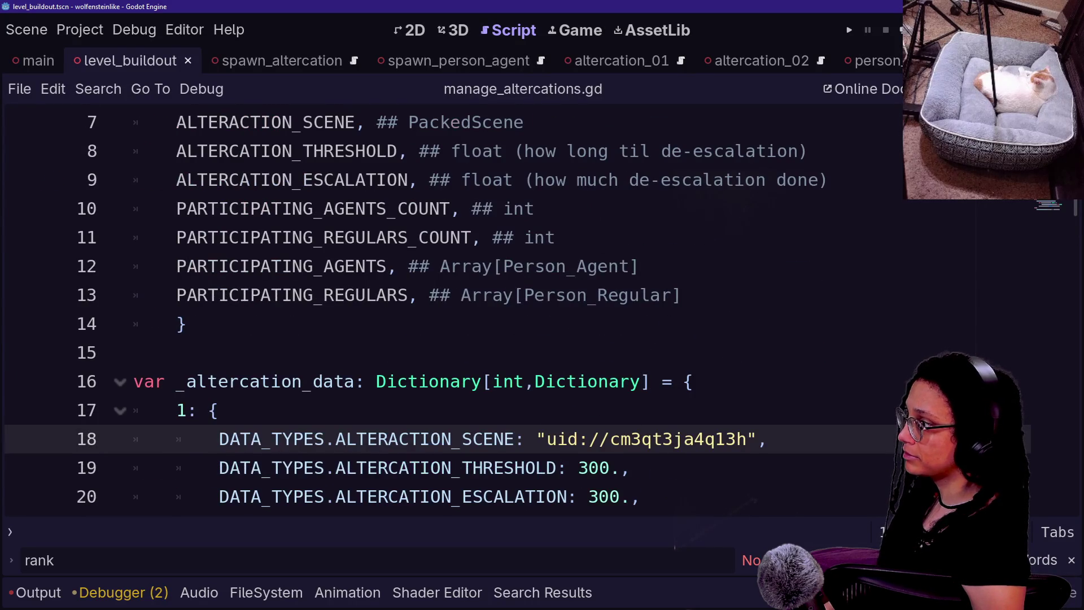
click(339, 122)
scroll(339, 122, up, 2)
scroll(518, 312, down, 1)
drag(187, 411, 314, 179)
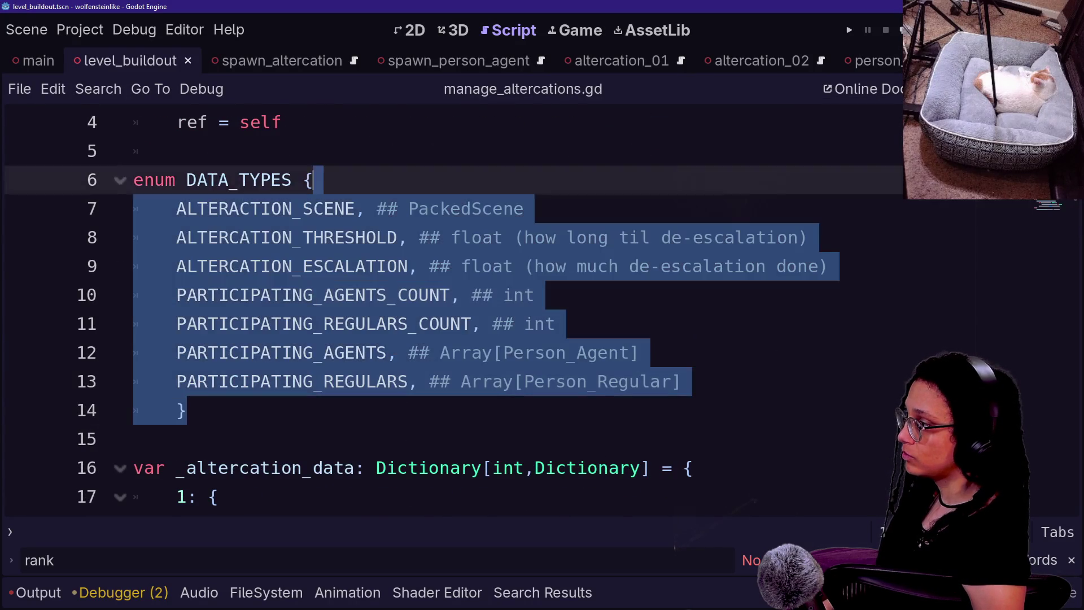
Open phone.gd, then go back to manage_altercations.gd and forward to phone.gd again.
key(ctrl+alt+o)
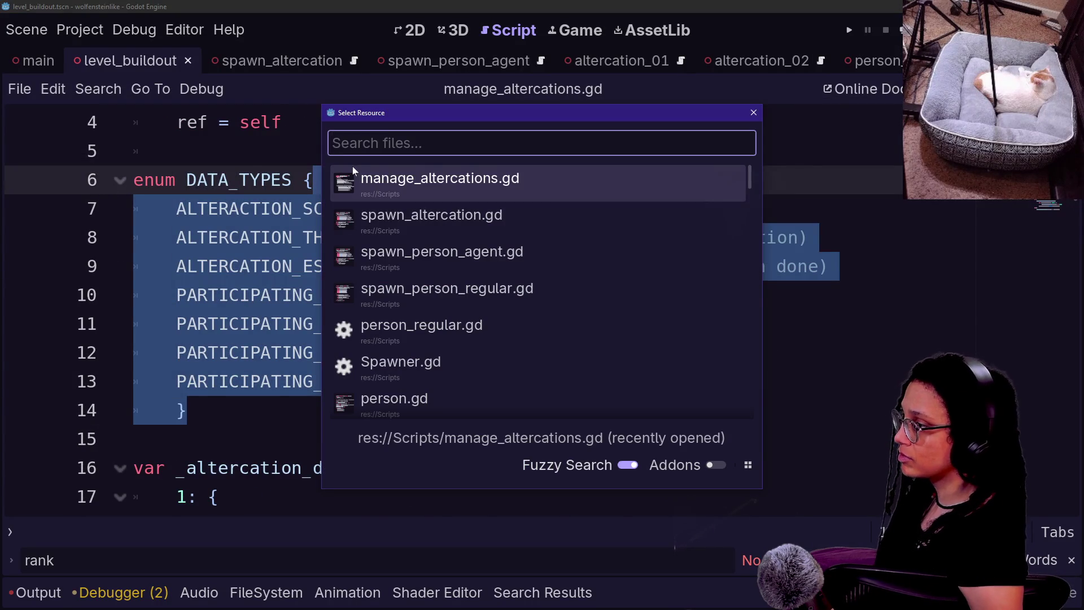
key(Down)
text(phone)
key(Return)
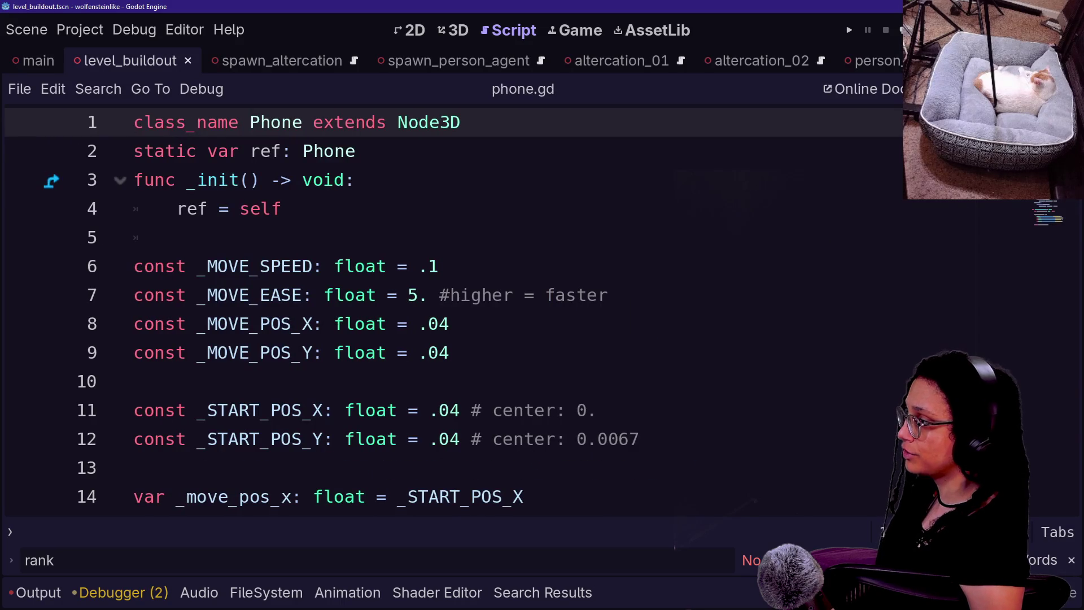
key(alt+Left)
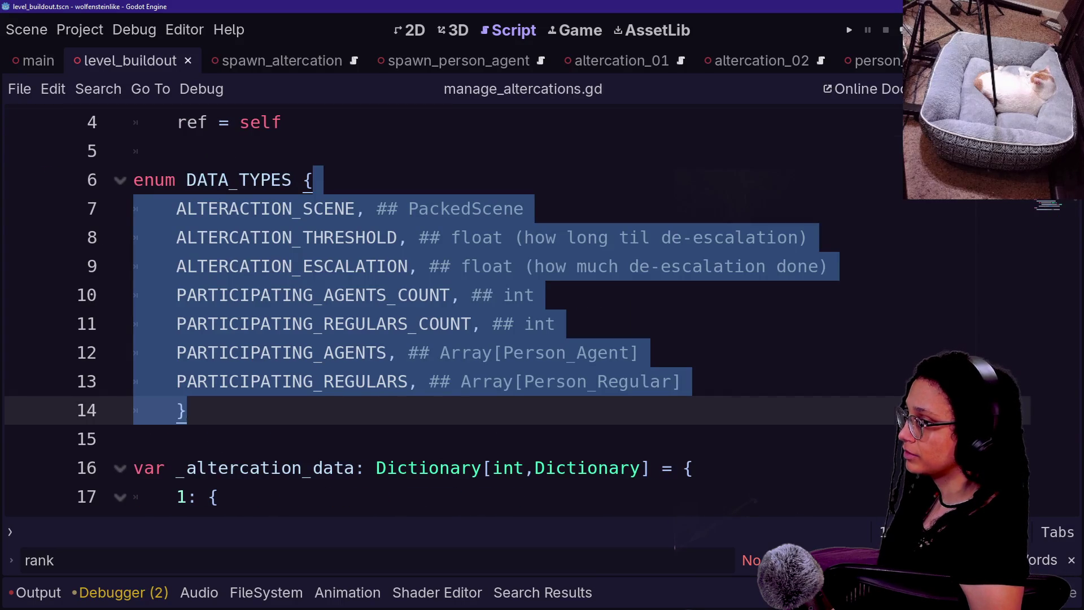
key(alt+Right)
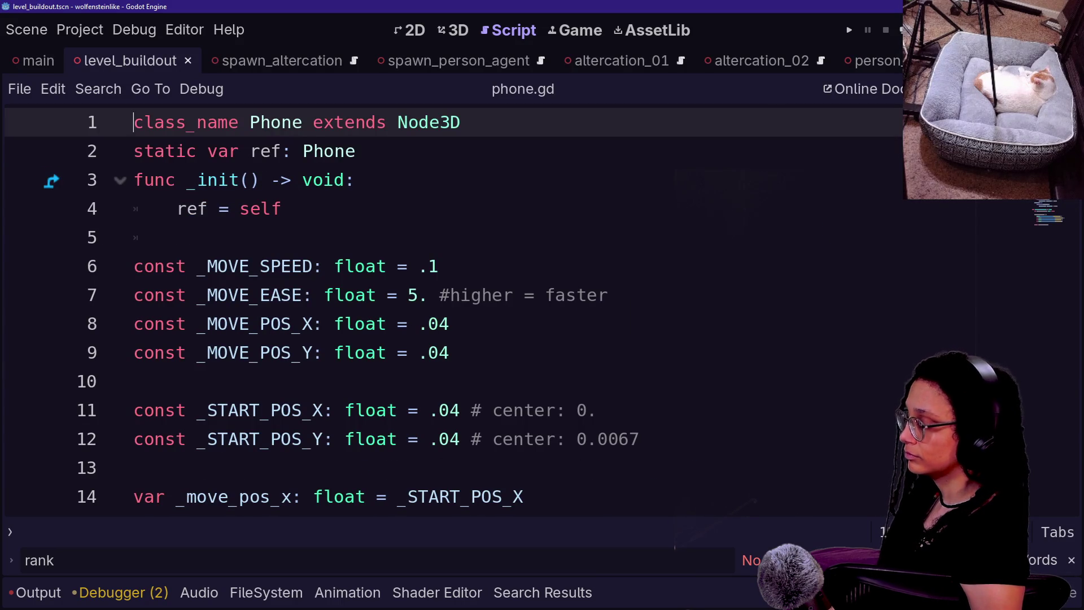
Switch back to spawn_altercation.gd through Quick Open.
key(ctrl+alt+o)
key(Down)
key(Down)
key(Return)
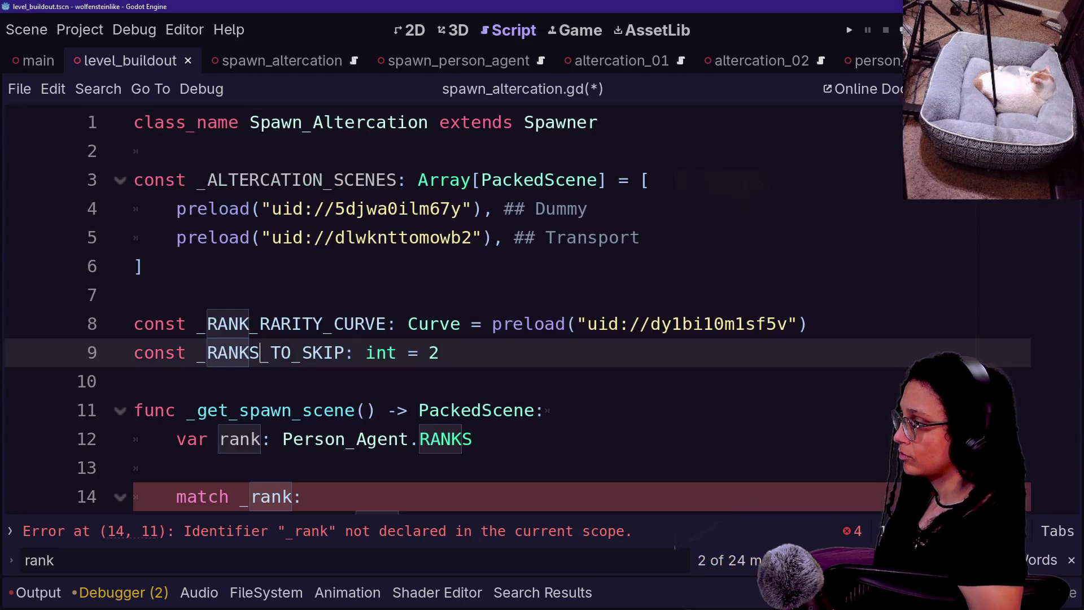
Delete the _ALTERCATION_SCENES block and the _RANK_RARITY_CURVE and _RANKS_TO_SKIP constants.
right_click(442, 265)
scroll(260, 197, up, 2)
drag(139, 295, 249, 179)
key(BackSpace)
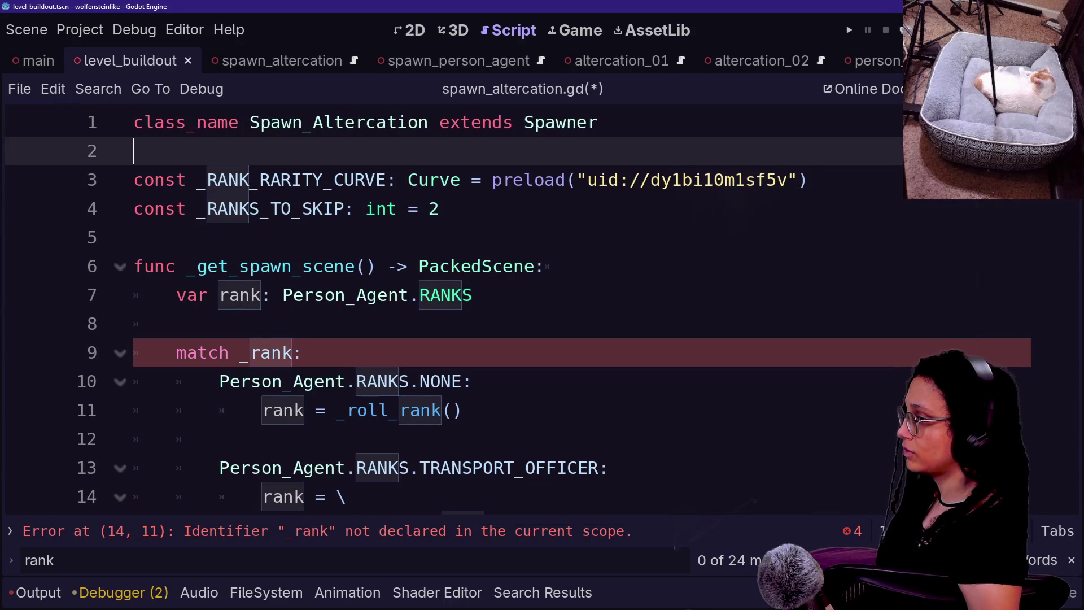
click(240, 208)
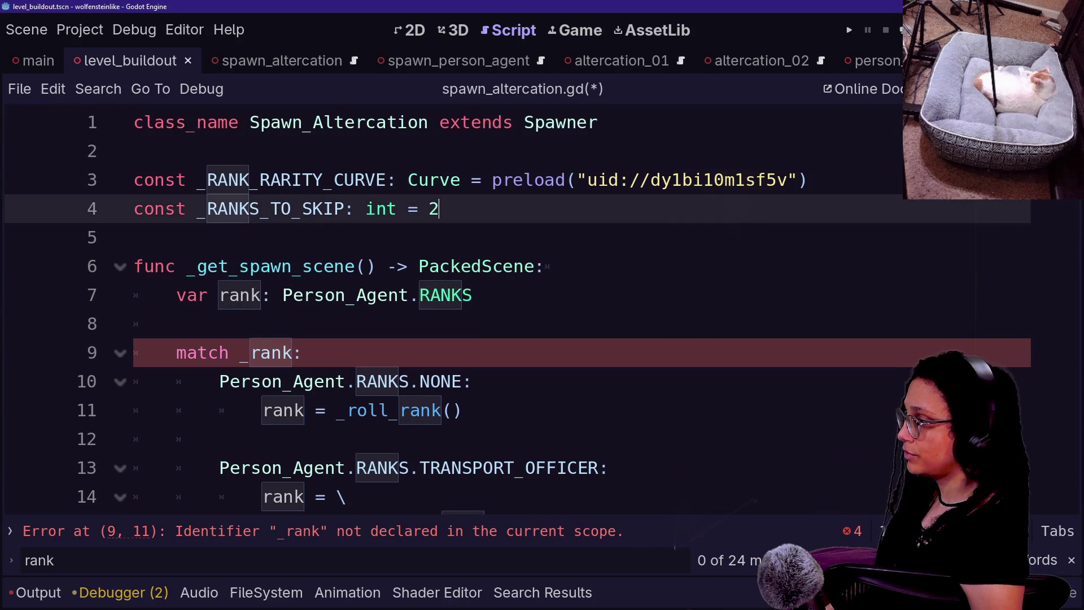
key(shift+Up)
key(shift+Up)
key(BackSpace)
key(BackSpace)
Inspect the rank declaration and _roll_rank() code near 'match _rank', then restore the side panels.
click(283, 208)
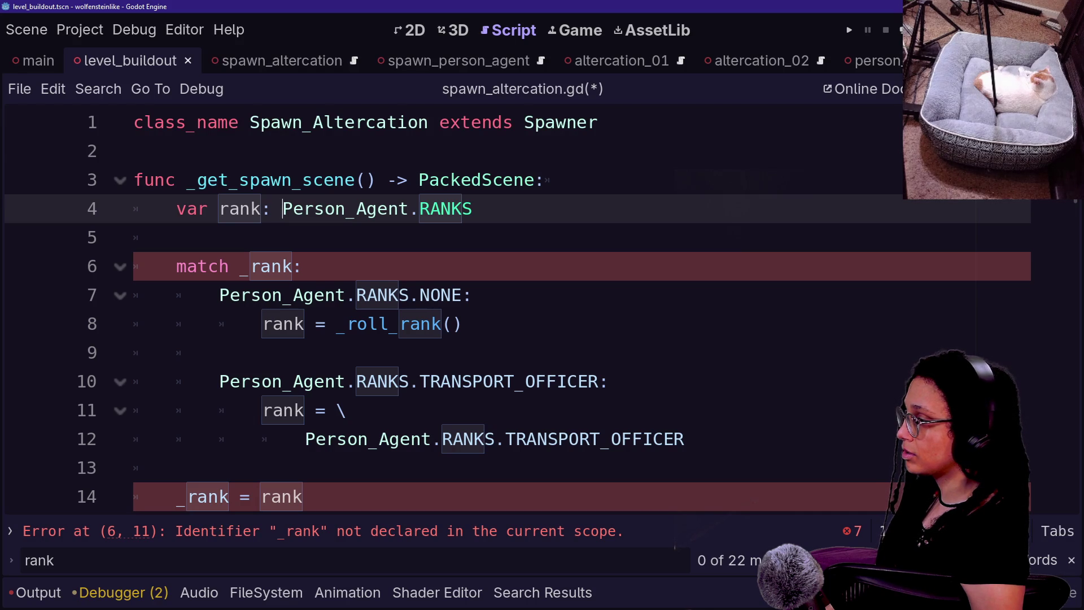
key(Home)
key(shift+Down)
key(shift+Down)
key(shift+Down)
key(shift+End)
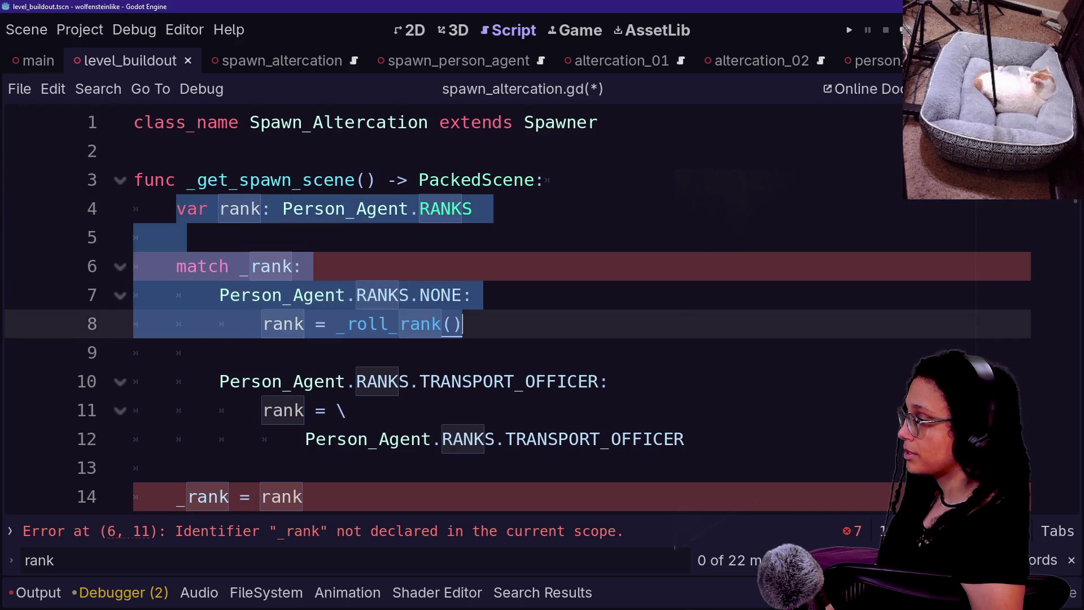
scroll(518, 305, down, 1)
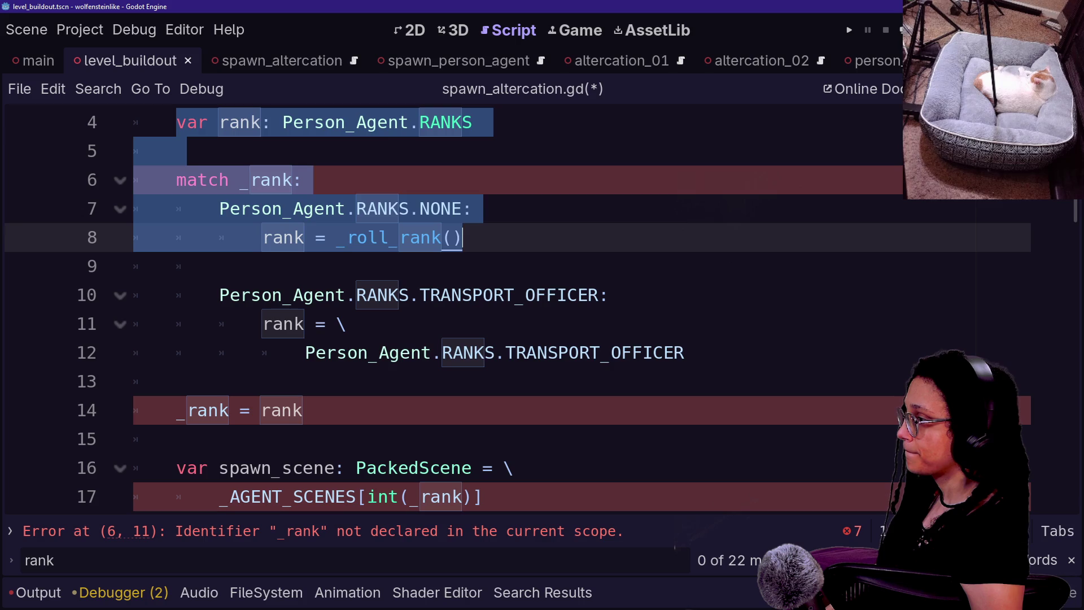
click(314, 238)
scroll(518, 305, up, 1)
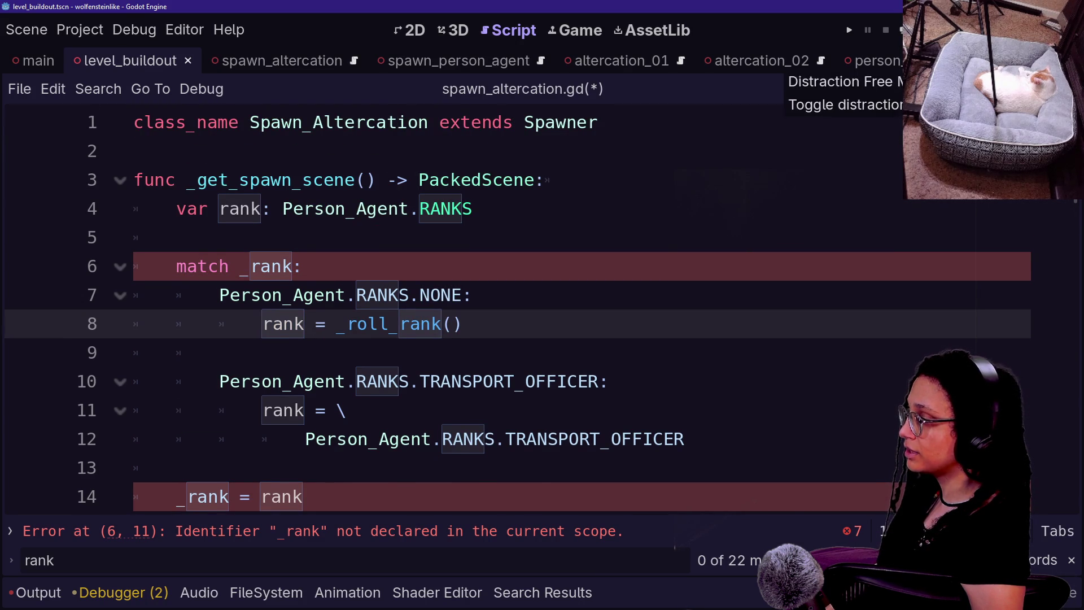
mouse_move(302, 266)
mouse_down()
mouse_move(243, 208)
mouse_move(302, 266)
mouse_up()
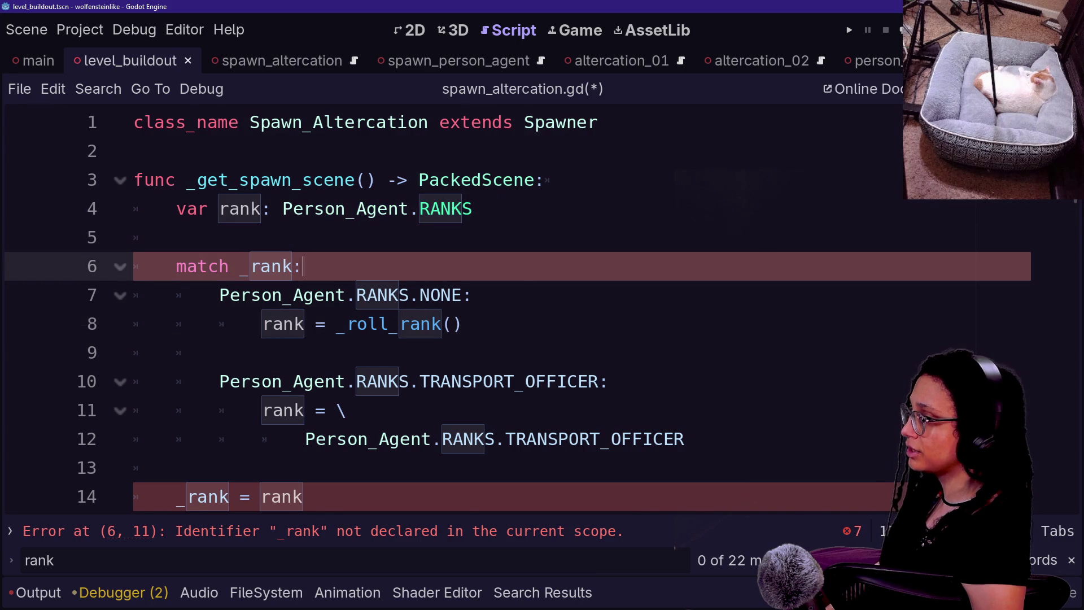
key(ctrl+shift+F11)
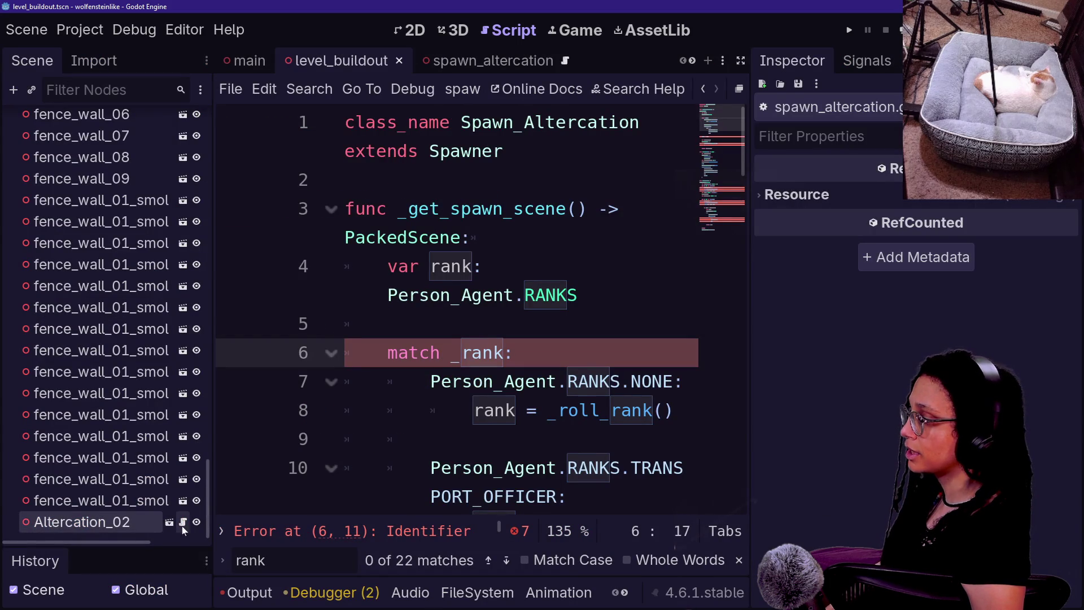
Open the Altercation_02 scene and return to its altercation_02.gd script.
click(170, 523)
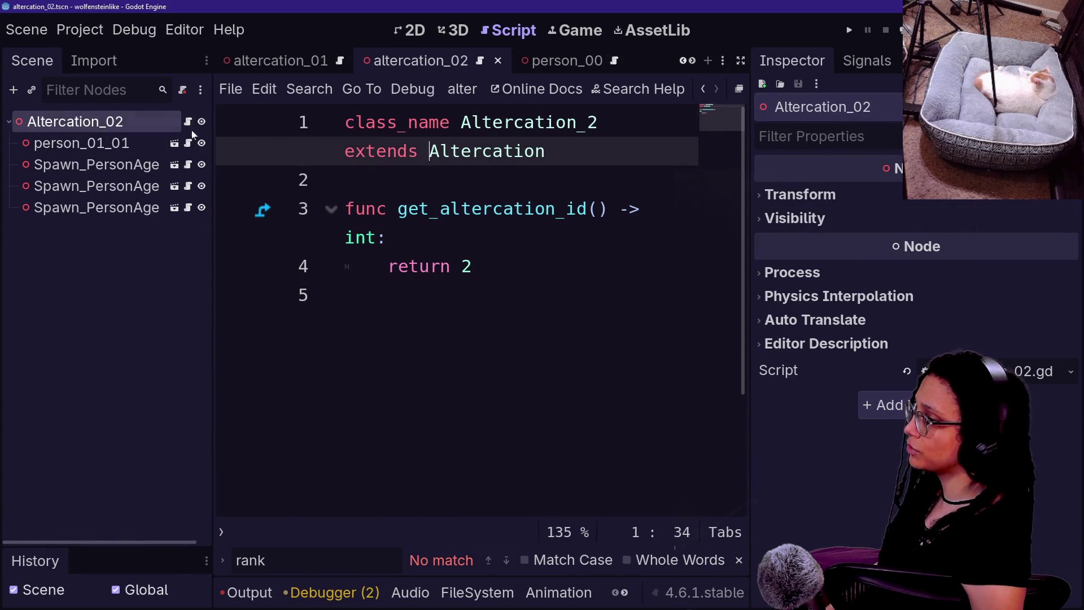
click(703, 89)
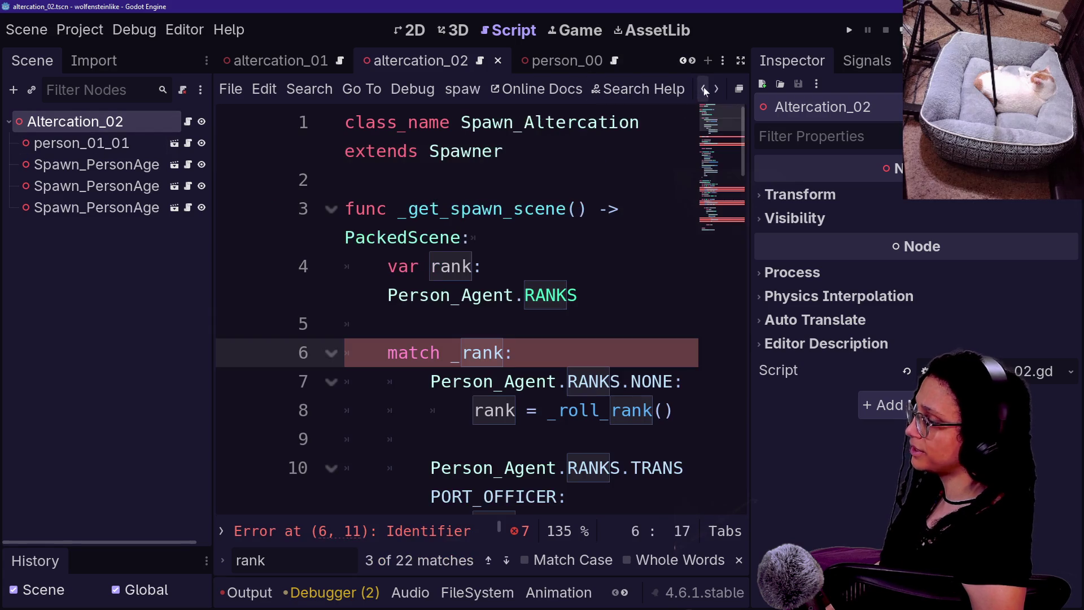
click(703, 89)
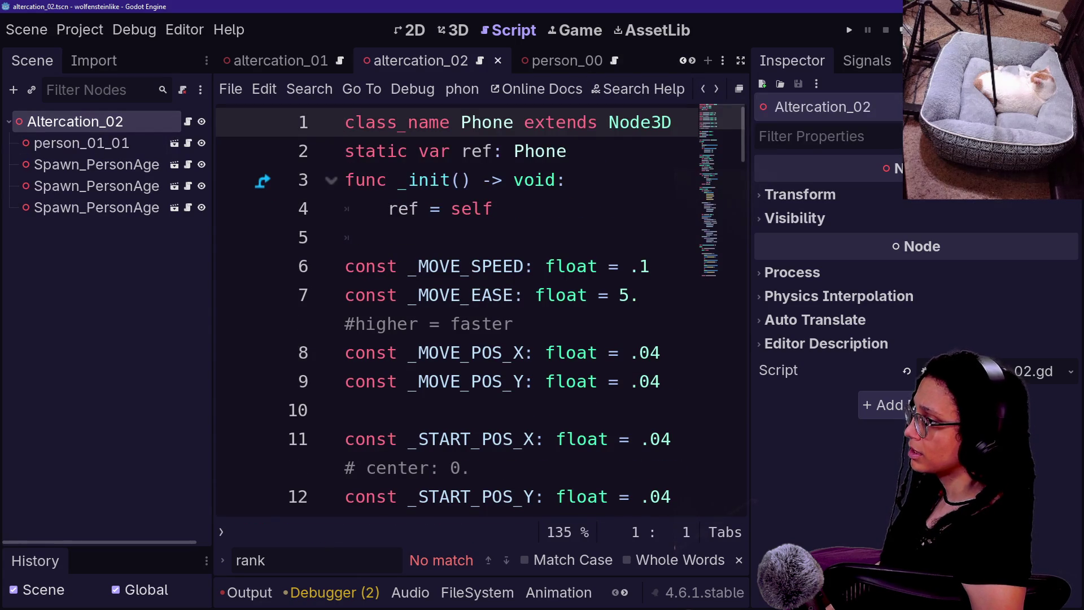
click(565, 179)
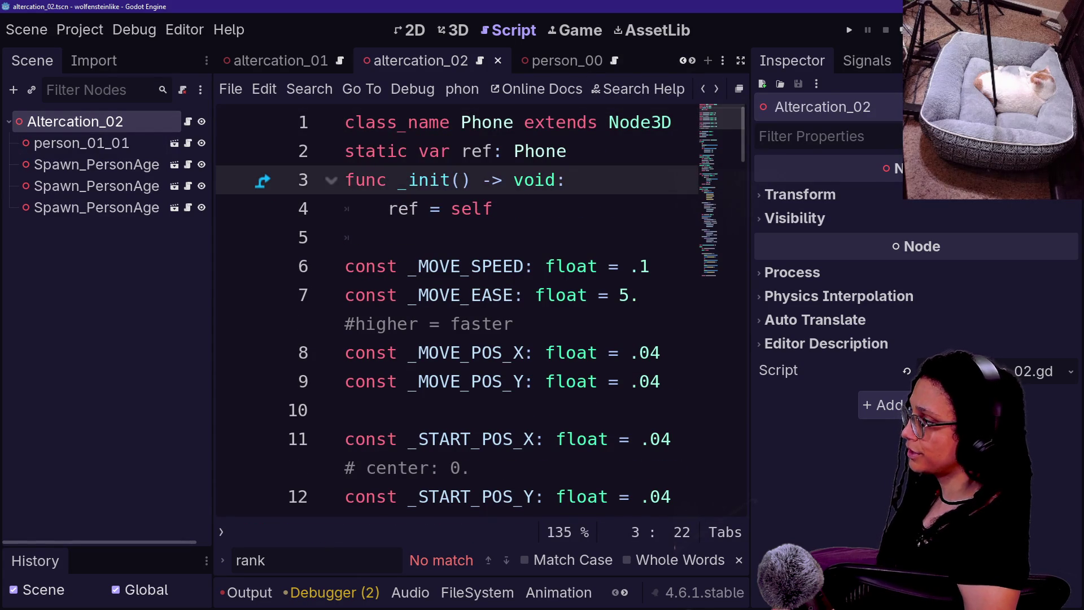
click(188, 121)
In distraction-free mode, jump to the Altercation base class definition in altercation.gd.
key(ctrl+shift+F11)
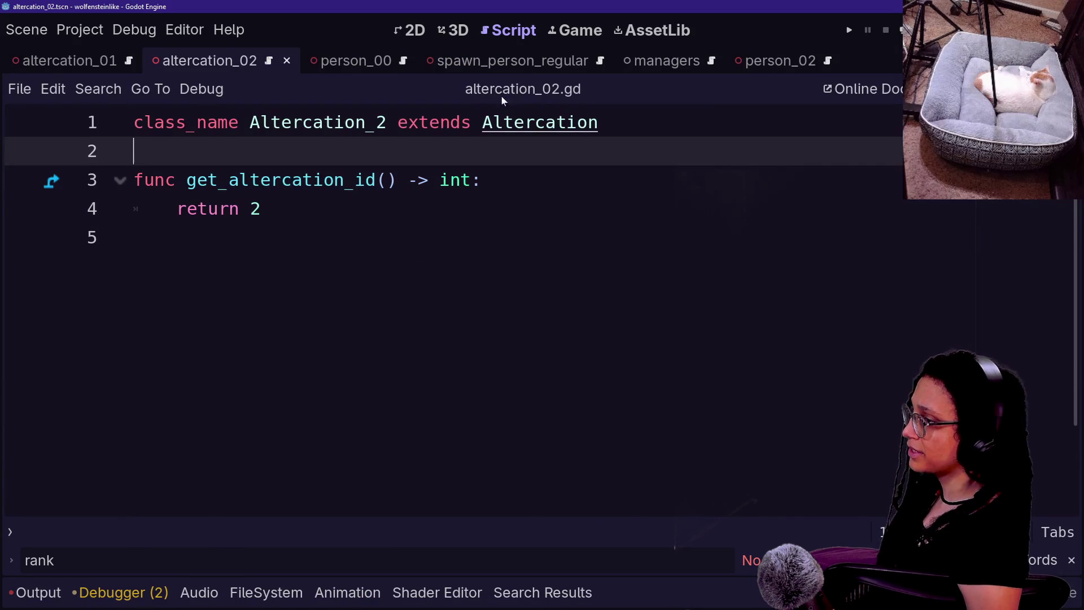
click(530, 122)
ctrl+click(500, 126)
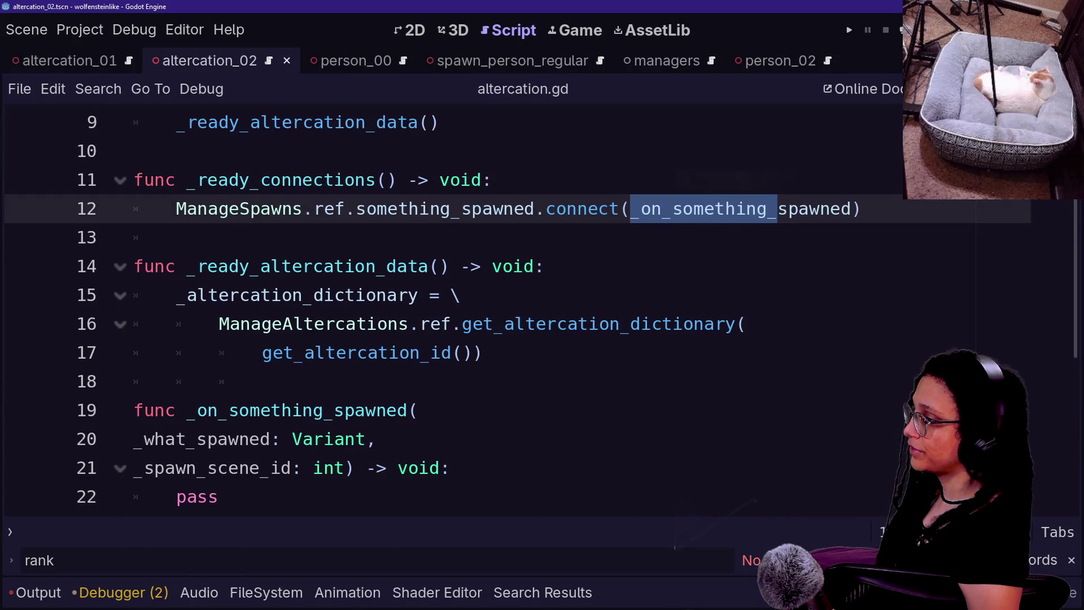
Open spawn_altercation.gd through the quick-open script list.
scroll(435, 244, up, 3)
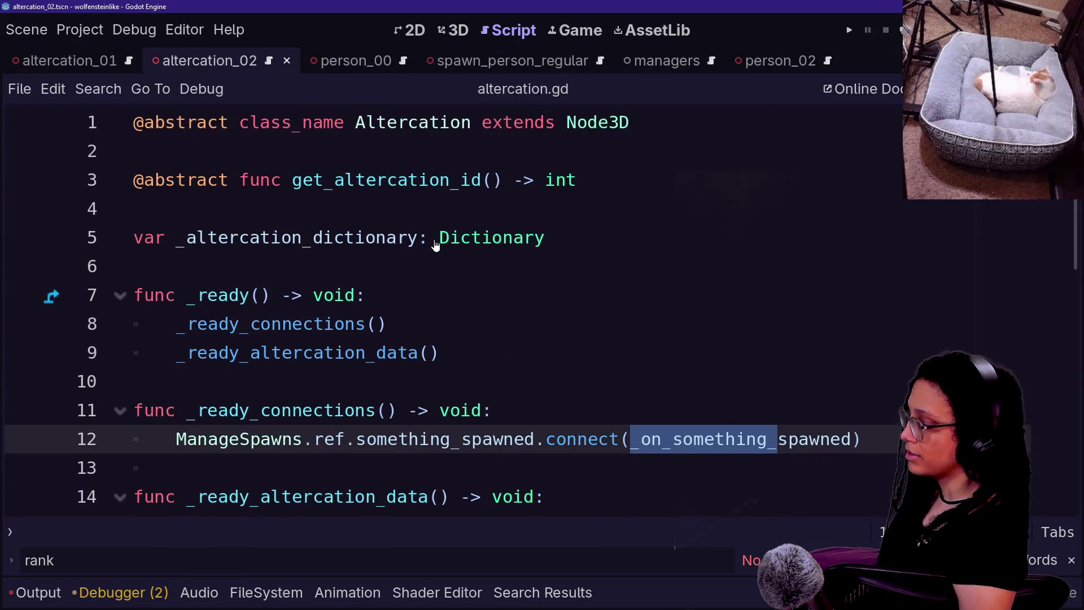
key(shift+alt+o)
text(spawn)
key(Down)
key(Return)
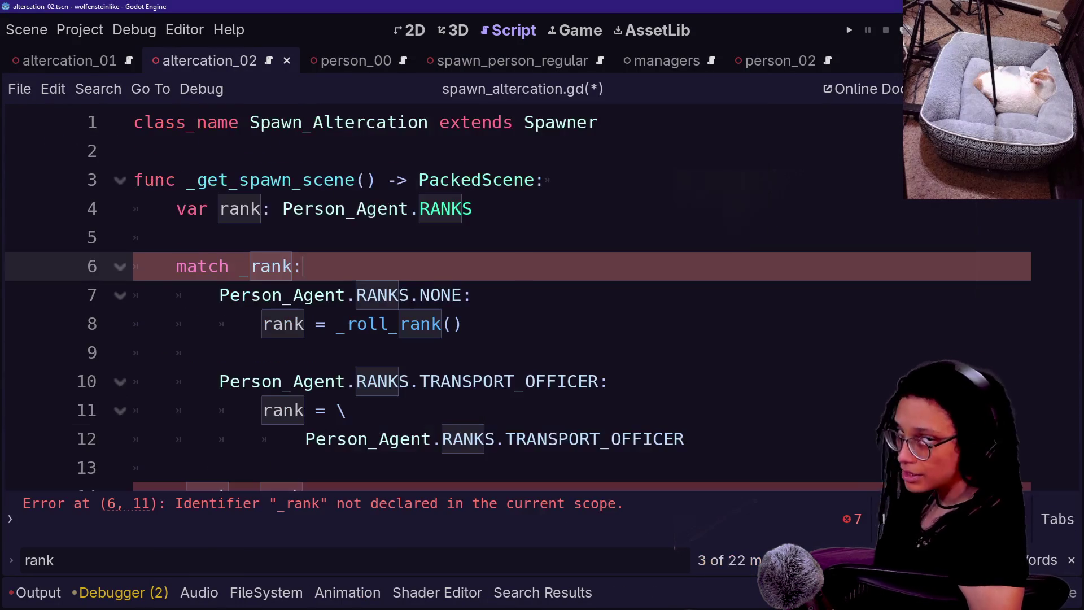
scroll(372, 308, down, 4)
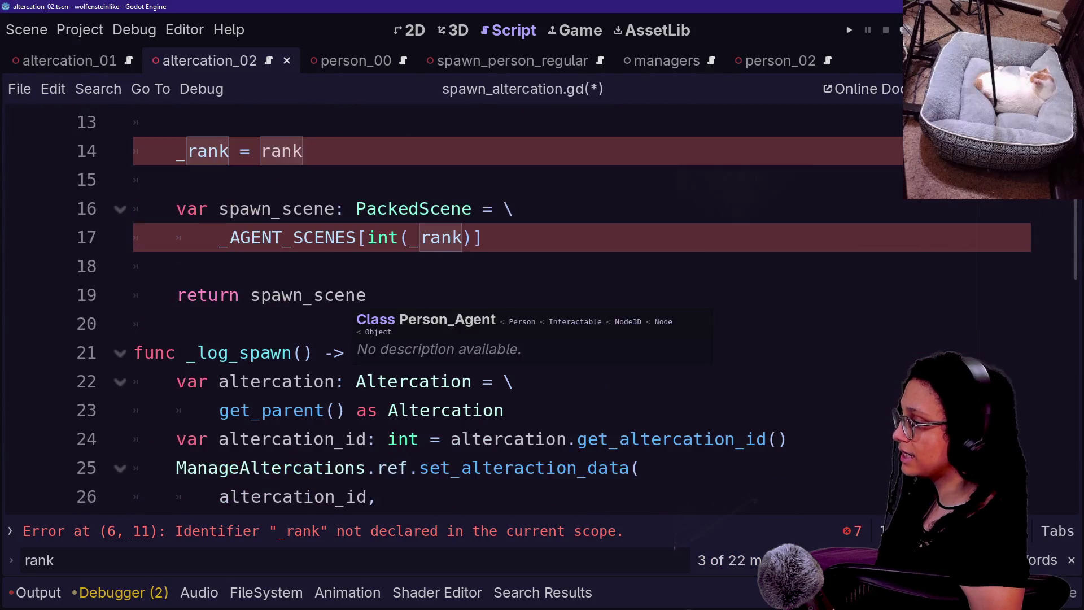
scroll(373, 308, up, 1)
Add a '# TODO: ADD _SET_SPAWN_ID' comment above return spawn_scene and save the script.
click(486, 324)
key(Return)
key(Return)
text(# TODO: ADD SPAW)
key(BackSpace)
key(BackSpace)
key(BackSpace)
key(BackSpace)
text(_SET_SPAWN_ID)
key(ctrl+s)
Review the rank assignments, then bring up the quick-open script chooser.
click(177, 208)
scroll(508, 311, up, 2)
scroll(509, 311, up, 1)
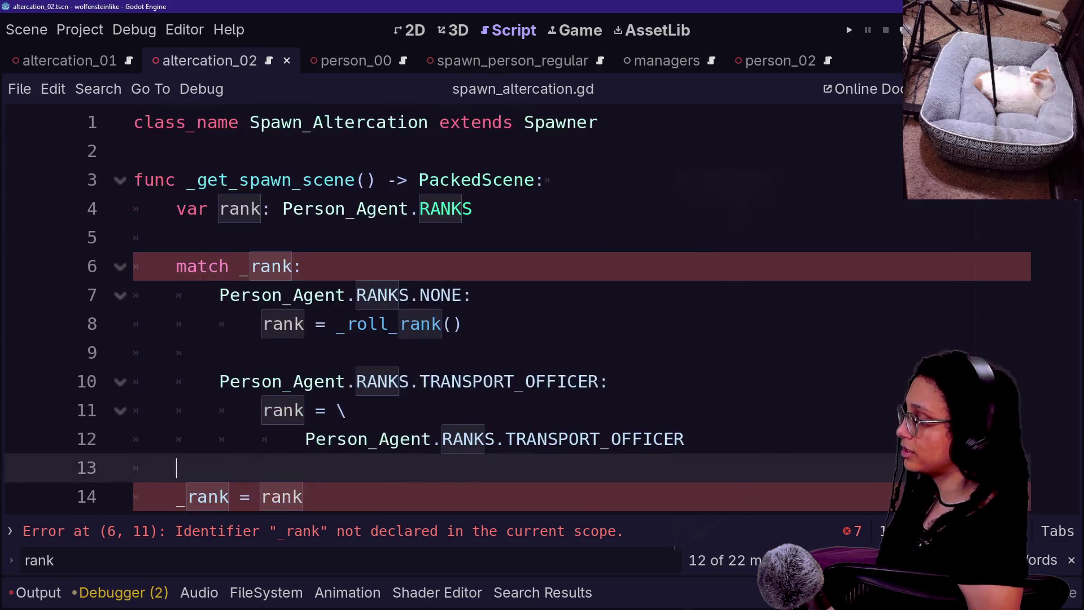
click(347, 411)
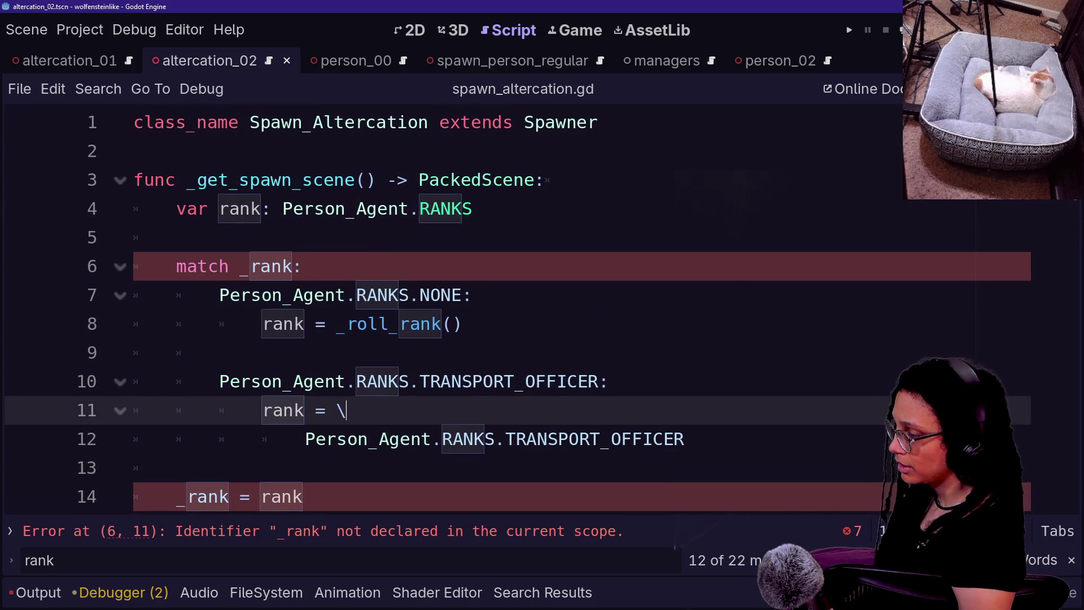
key(ctrl+alt+o)
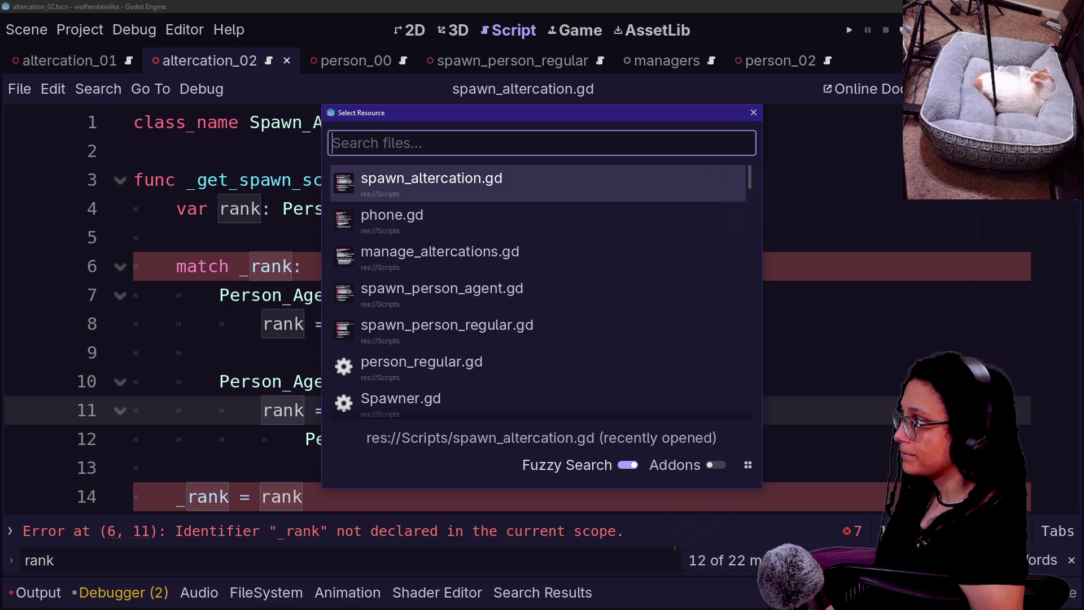
Open the Spawner.gd base script from the quick-open list.
key(Down)
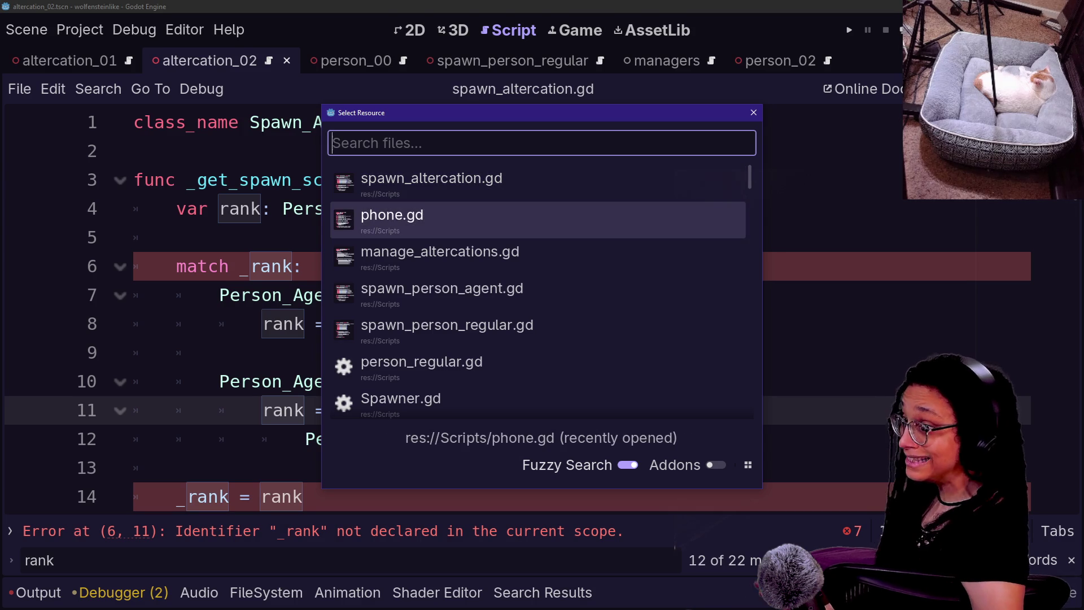
key(Down)
key(Down)
key(Down)
key(Down)
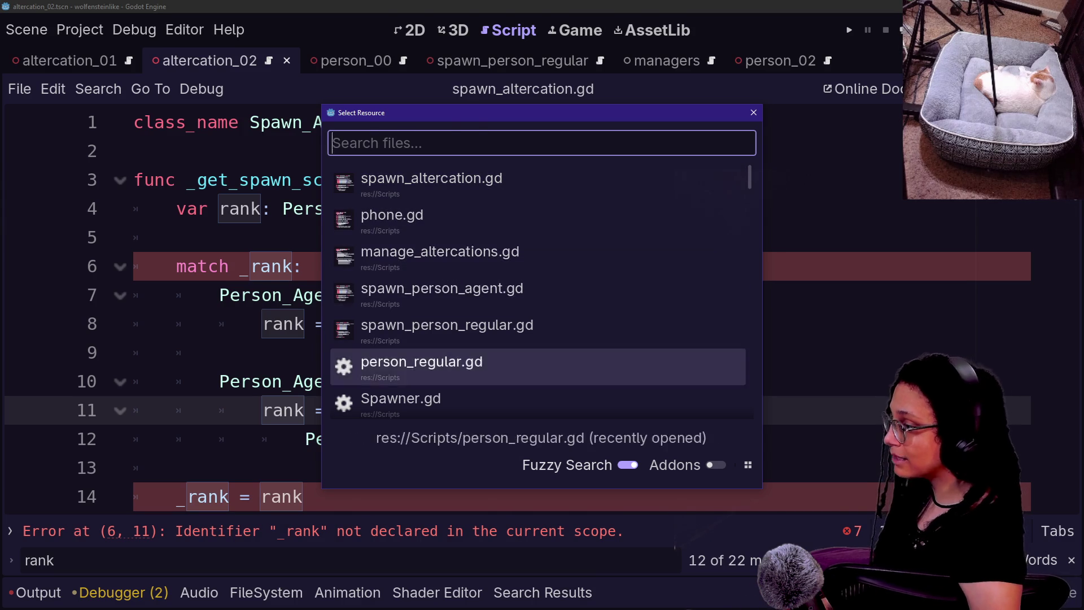
key(Return)
scroll(452, 311, down, 6)
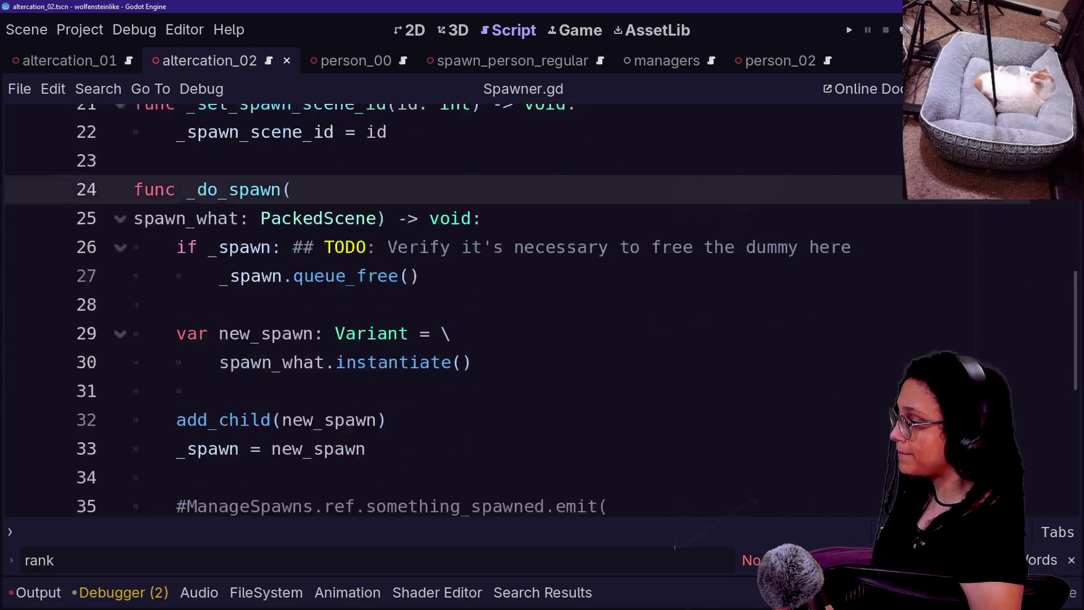
scroll(452, 311, up, 5)
scroll(298, 371, up, 4)
scroll(297, 371, down, 8)
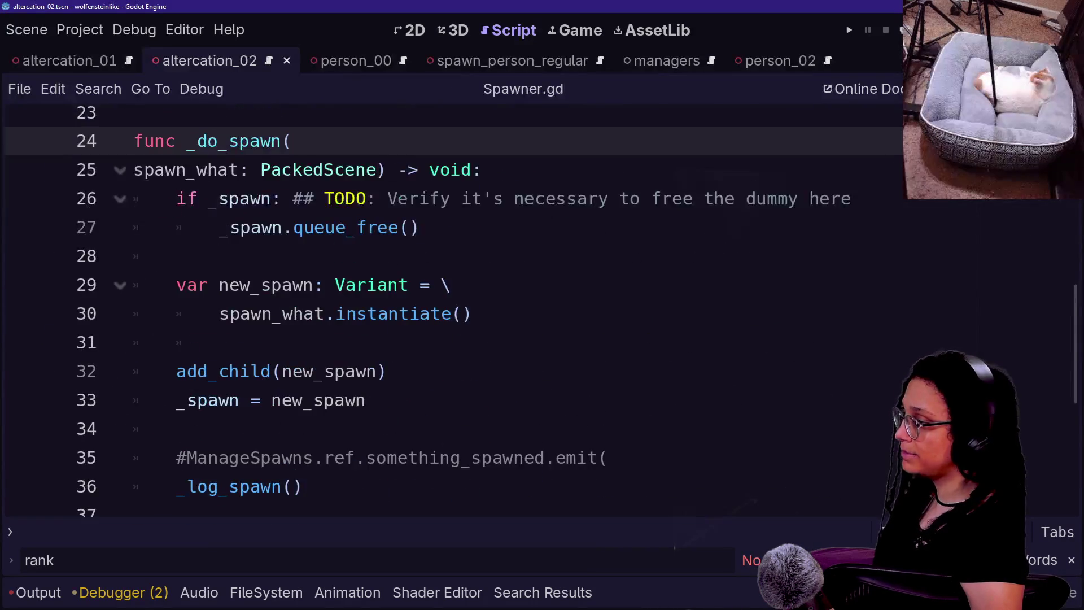
Uncomment the ManageSpawns.ref.something_spawned emit line in _do_spawn with Ctrl+K.
click(298, 371)
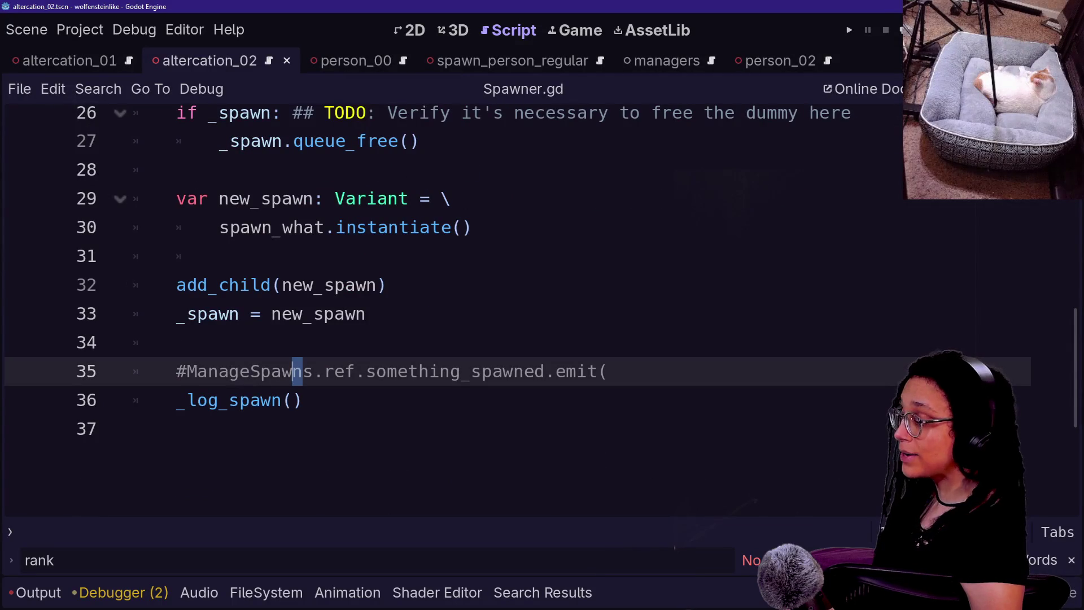
key(ctrl+z)
key(ctrl+y)
scroll(452, 311, down, 2)
click(567, 333)
key(ctrl+k)
Retype the parenthesis after emit to show its argument hints.
click(525, 323)
click(599, 323)
key(BackSpace)
text(()
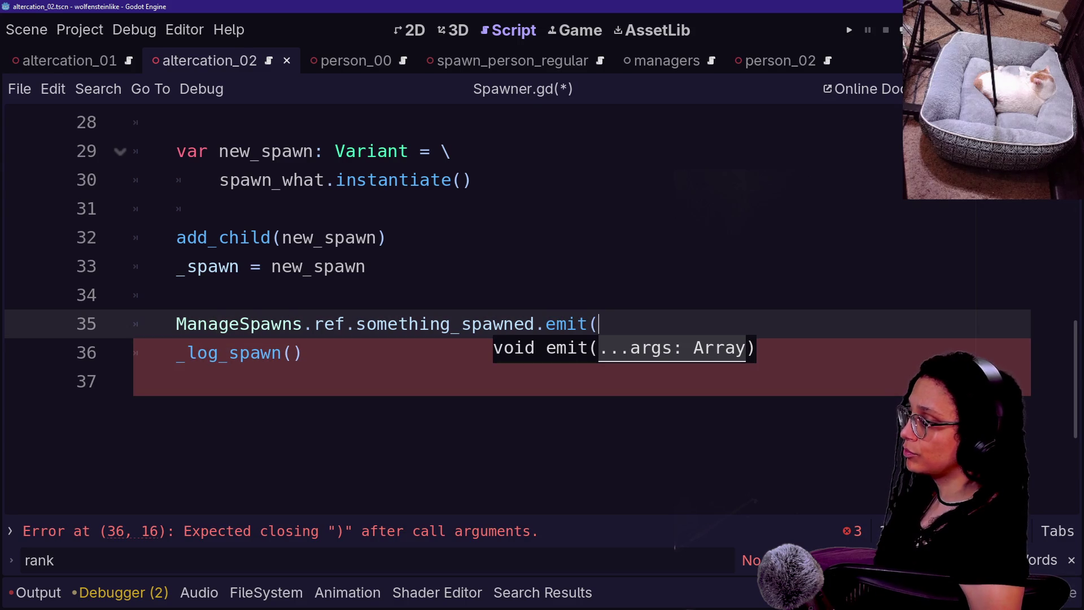
mouse_move(491, 325)
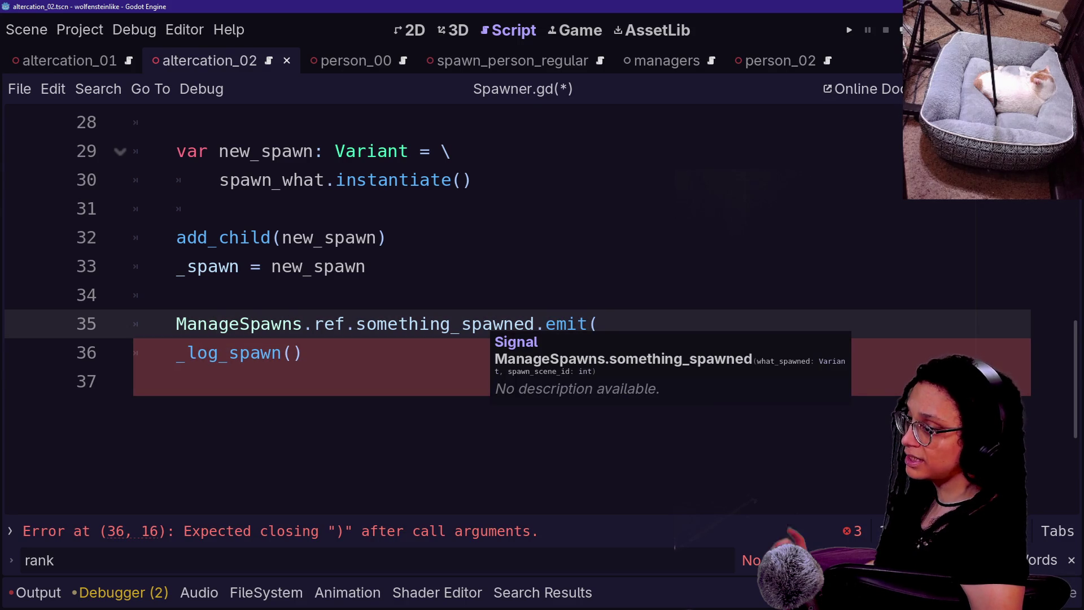
drag(535, 295, 600, 323)
click(598, 323)
Add new_spawn and _set_spawn_scene_id as arguments on separate lines and close the call.
key(Return)
text(new_spawnm)
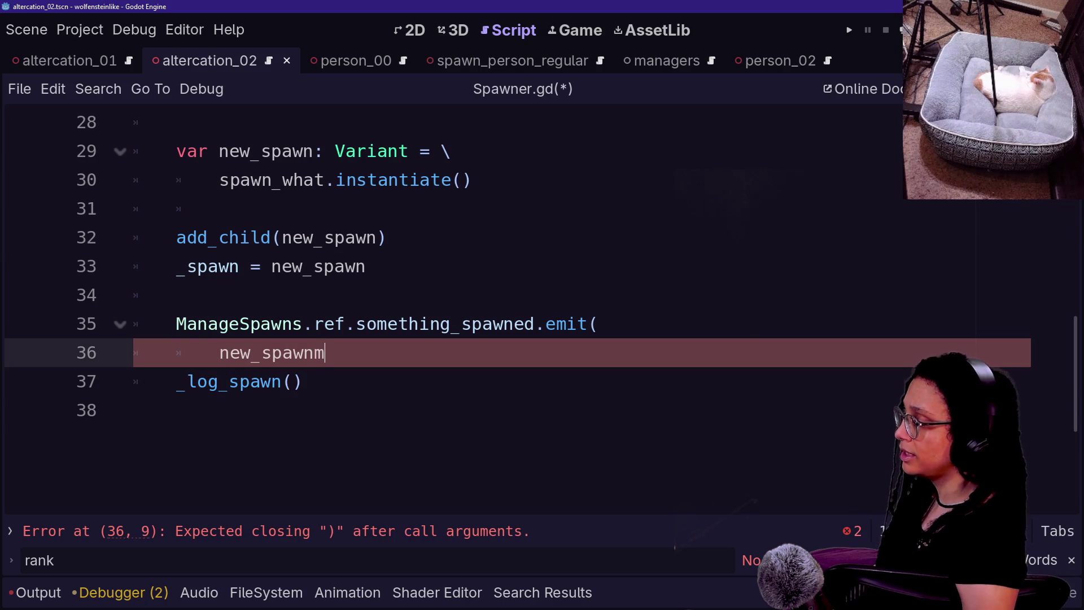
key(BackSpace)
text(,)
key(Return)
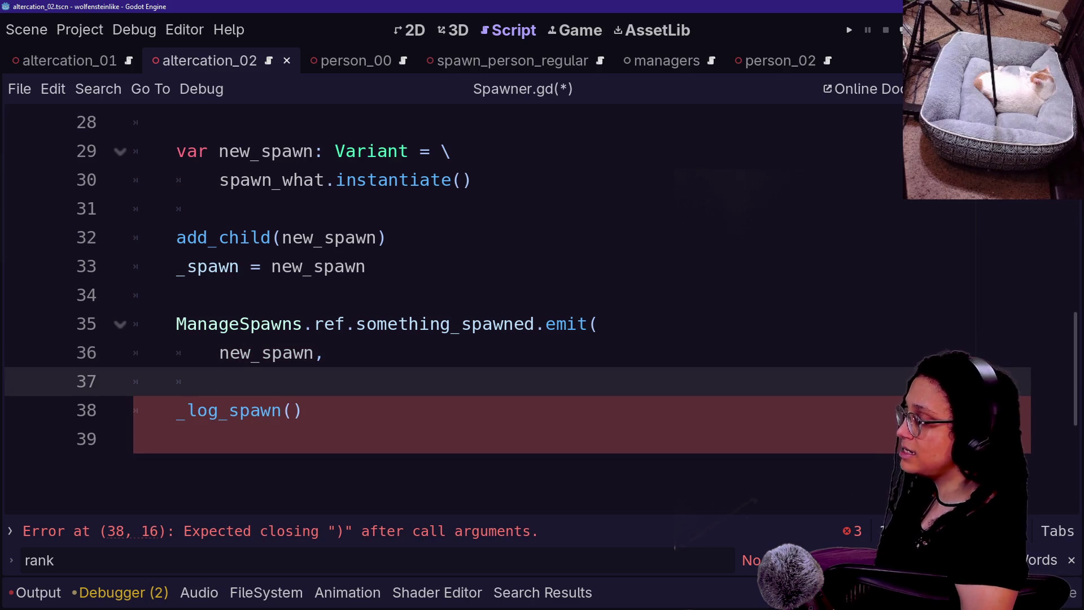
text(_set)
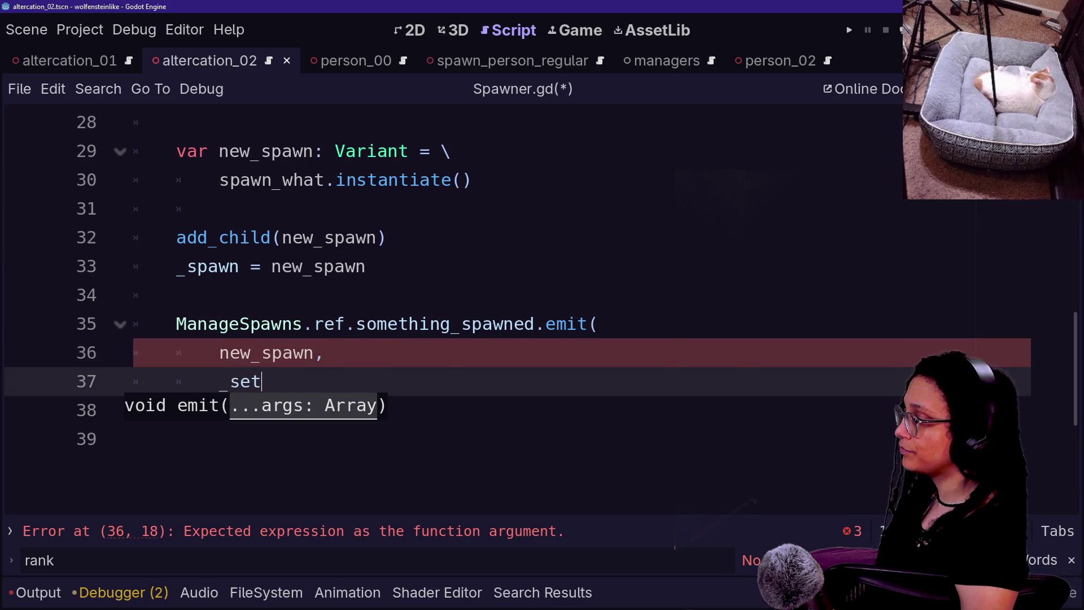
key(Return)
text()_)
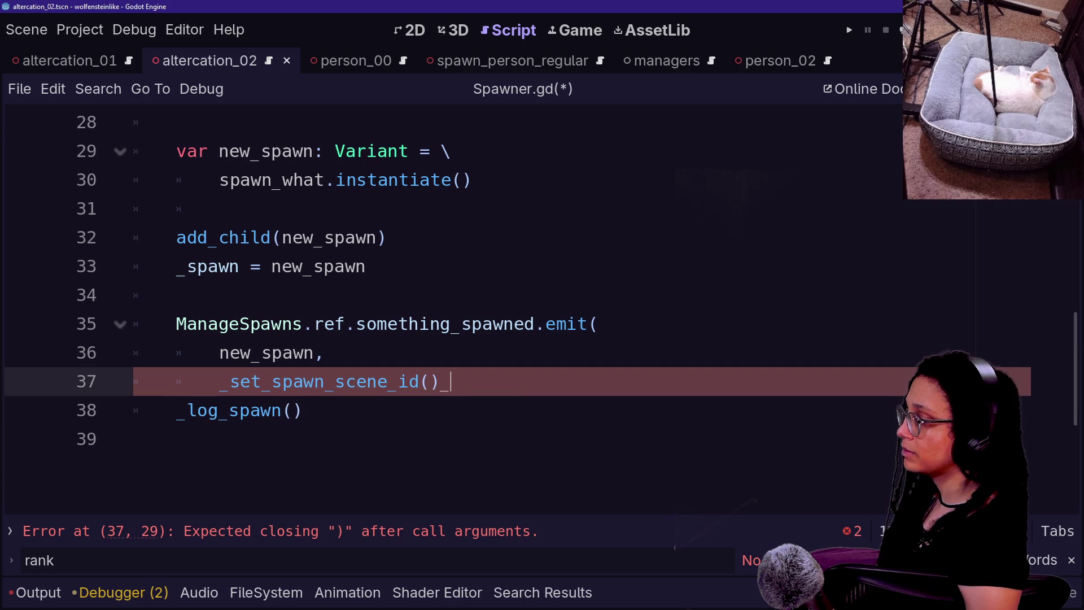
text())
key(Return)
Change the second argument to the _spawn_scene_id variable by removing set_ and the parentheses.
click(314, 324)
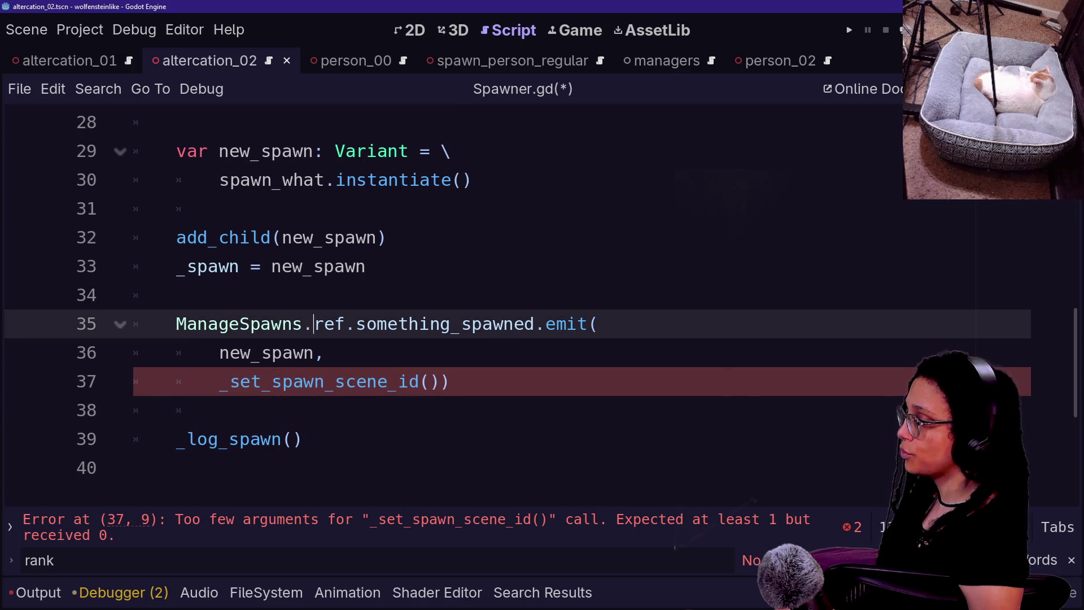
click(440, 381)
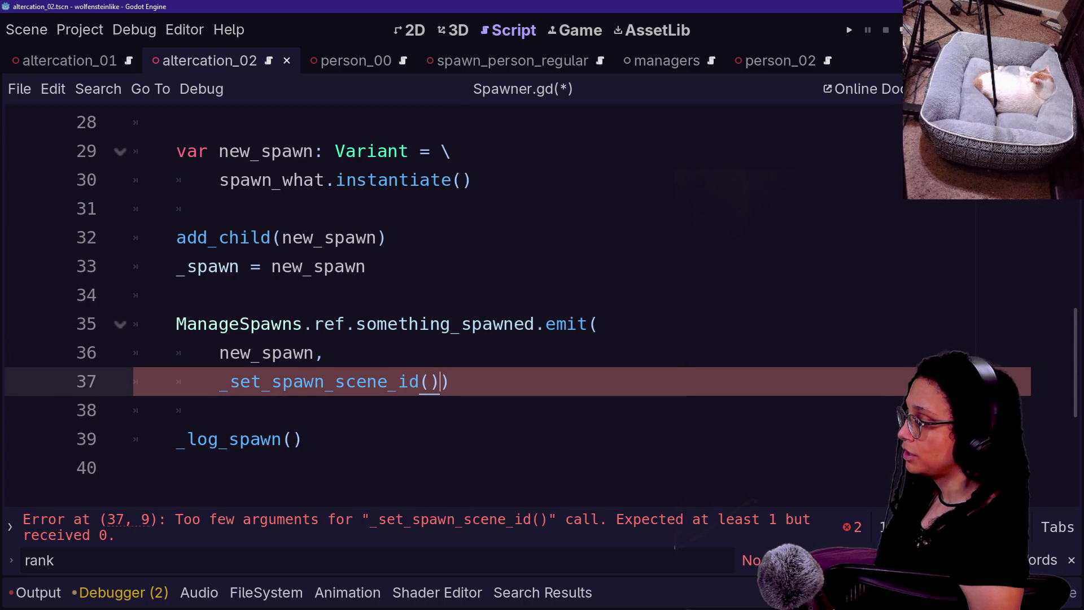
mouse_move(440, 383)
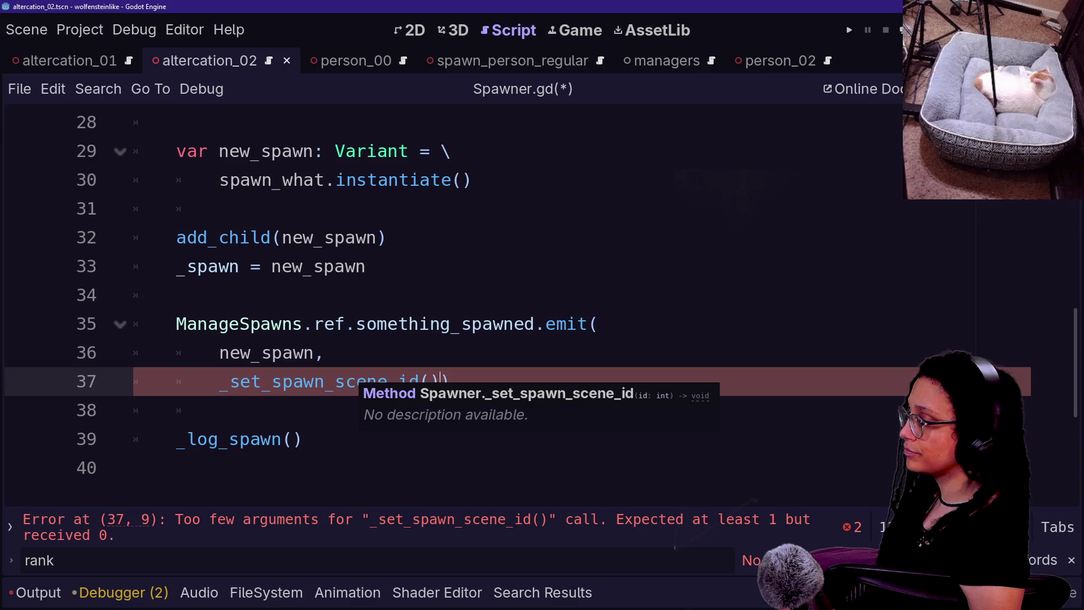
drag(232, 382, 260, 382)
key(BackSpace)
key(BackSpace)
click(398, 381)
key(BackSpace)
key(BackSpace)
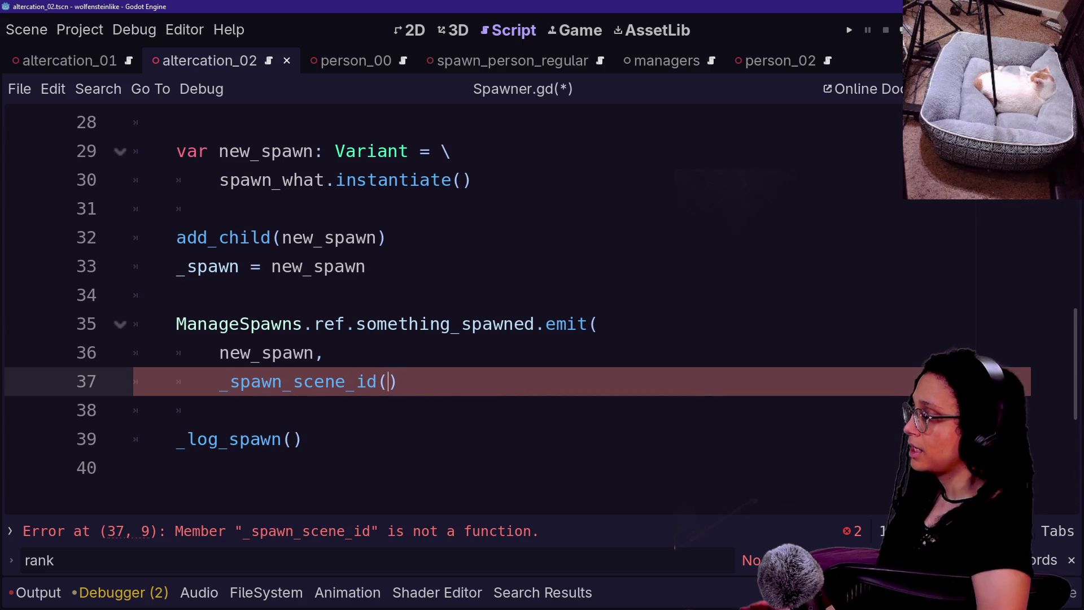
click(326, 353)
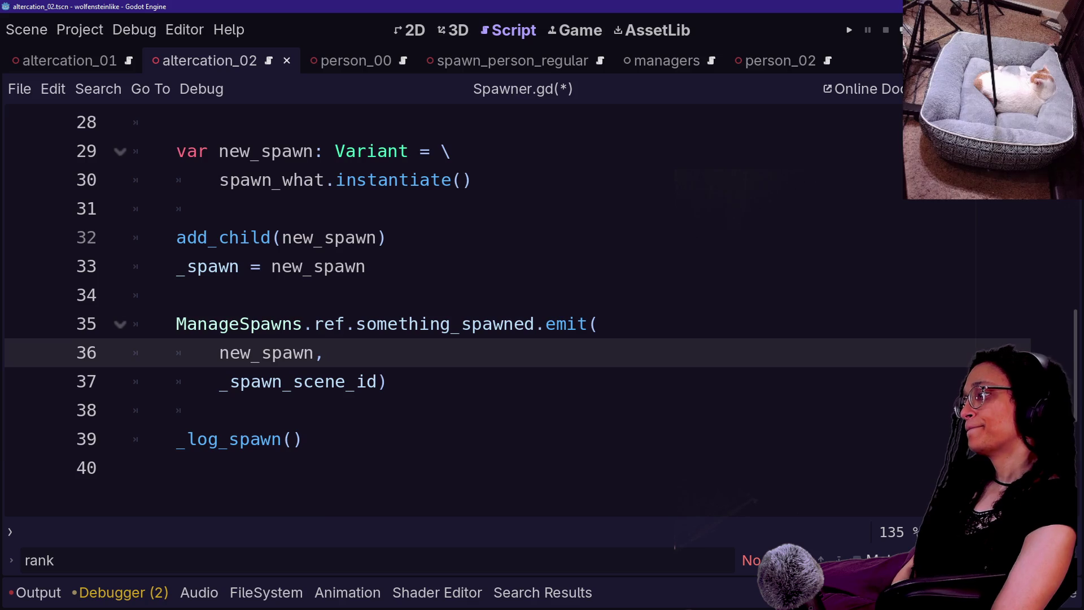
Jump to the _get_spawn_scene definition and review its code.
scroll(326, 353, up, 2)
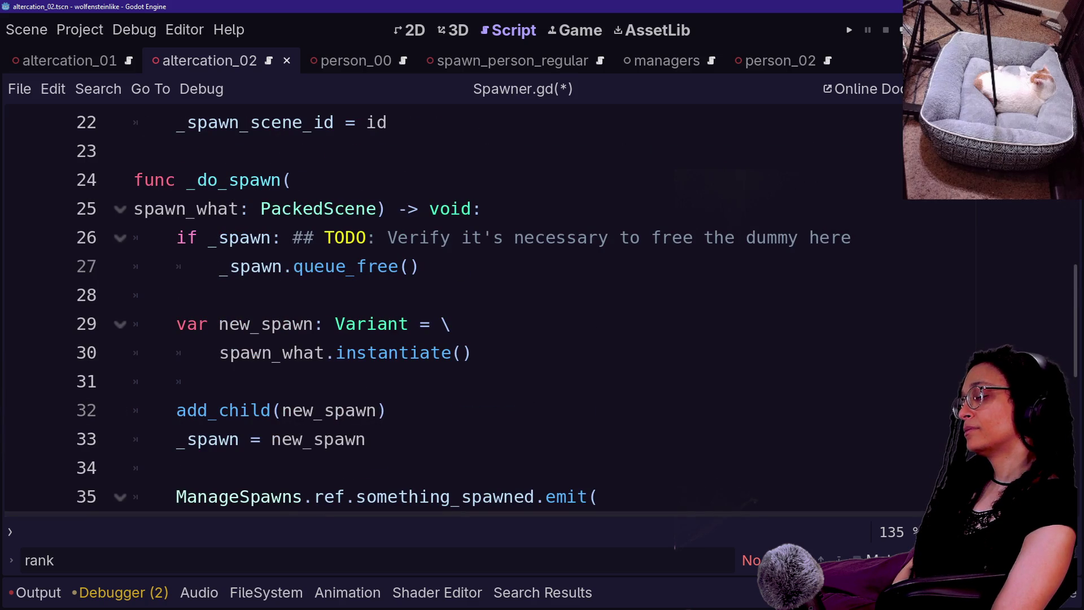
scroll(463, 310, up, 2)
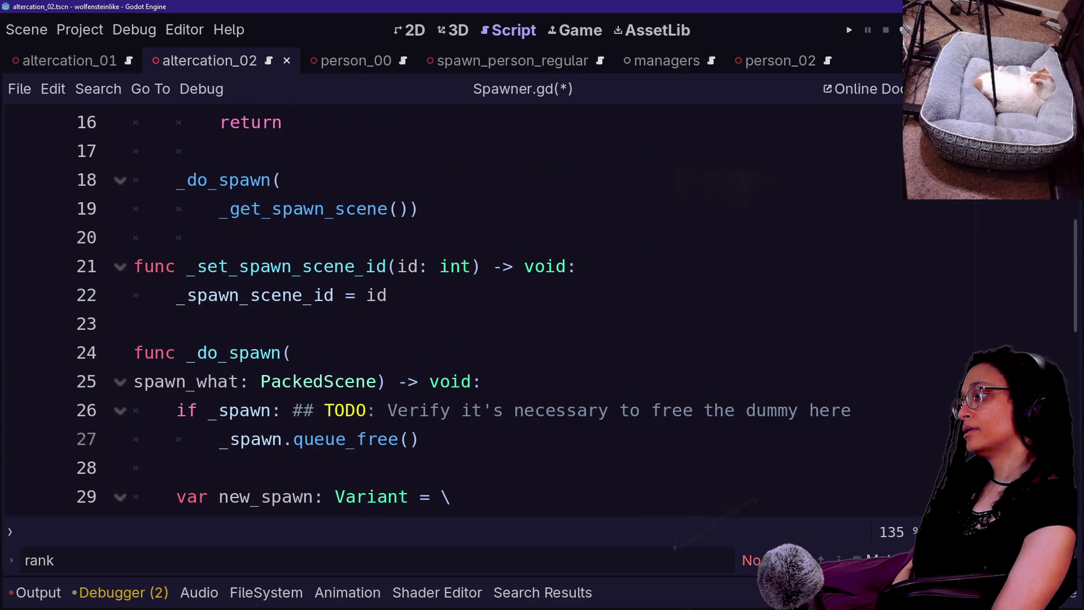
drag(221, 209, 187, 237)
click(286, 213)
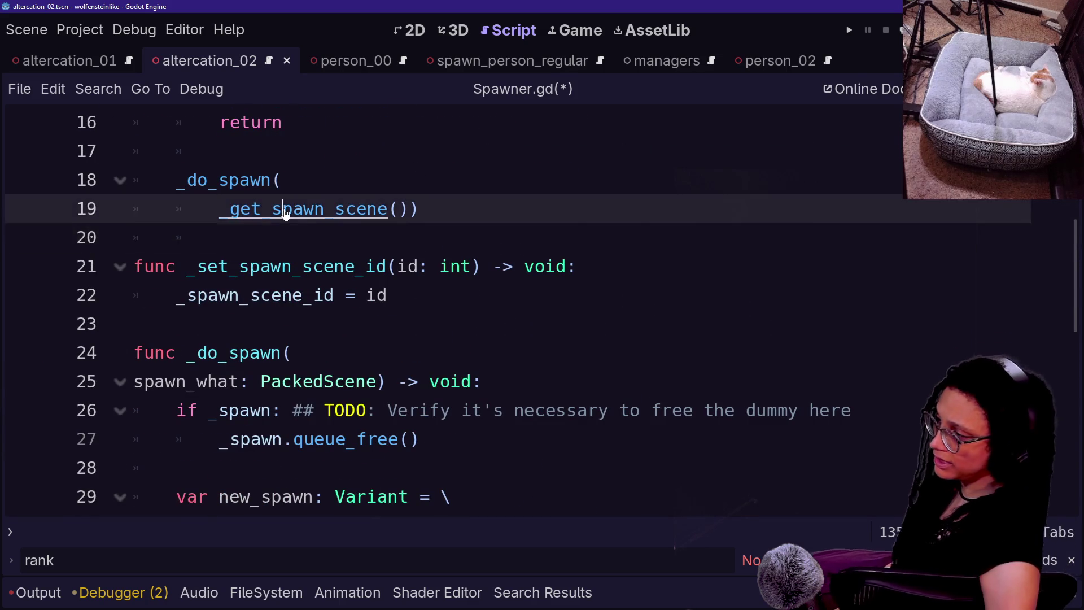
ctrl+click(285, 213)
scroll(285, 213, down, 6)
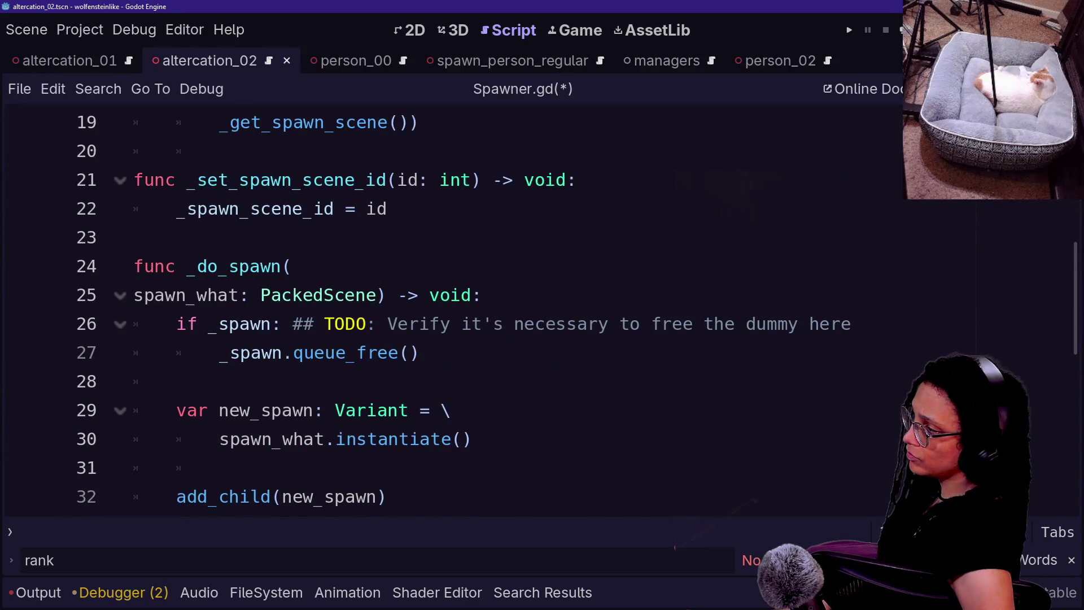
scroll(452, 310, down, 1)
scroll(451, 311, up, 2)
scroll(452, 310, down, 2)
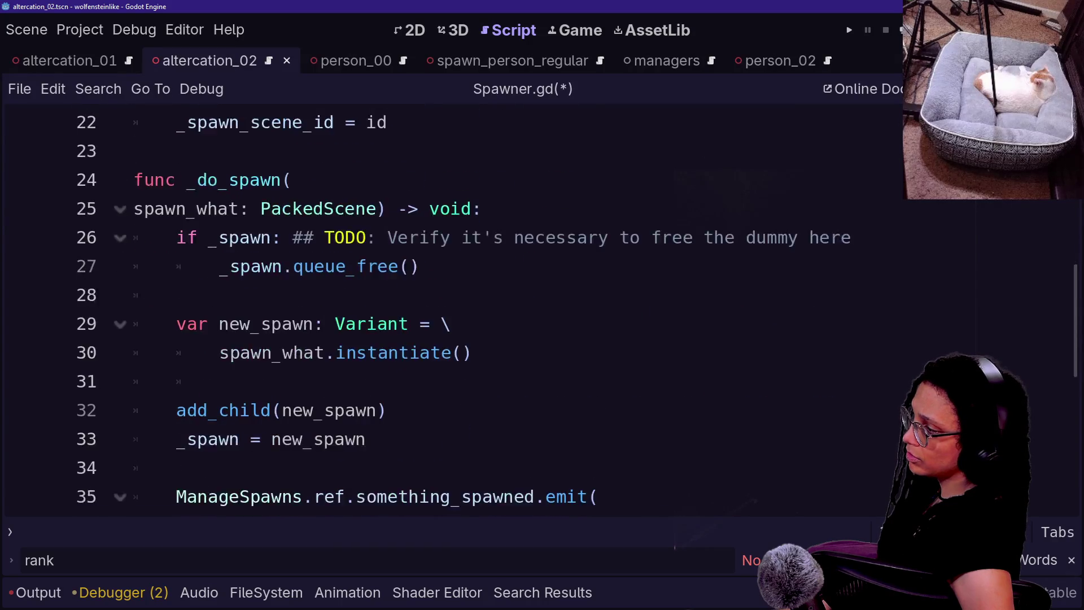
scroll(452, 311, down, 1)
scroll(452, 311, up, 2)
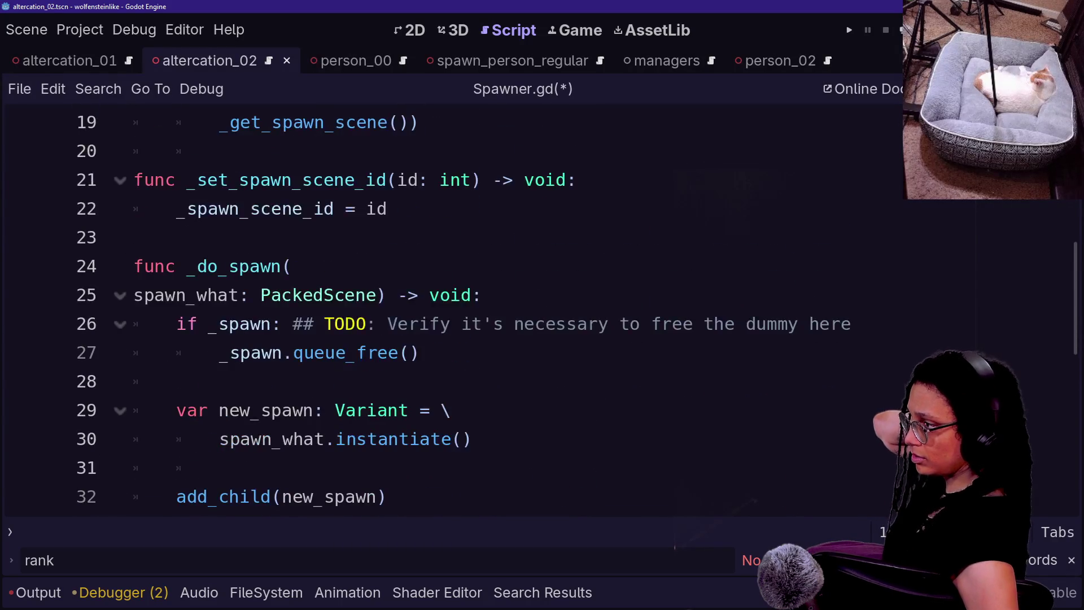
scroll(452, 310, up, 1)
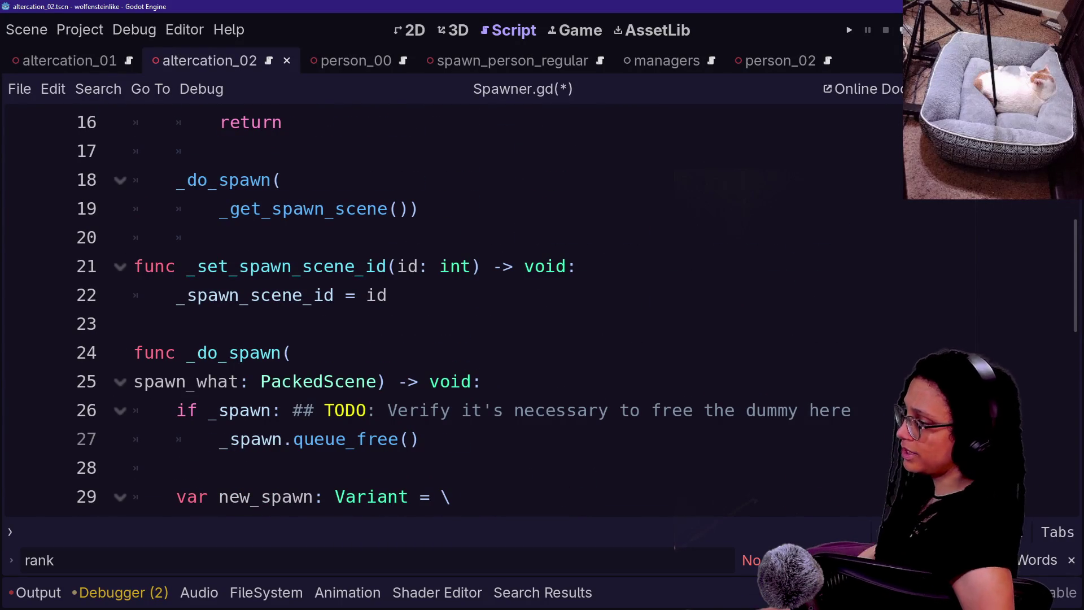
Open spawn_person_agent.gd via Quick Open.
key(shift+alt+o)
text(spawn)
key(Down)
key(Down)
key(Down)
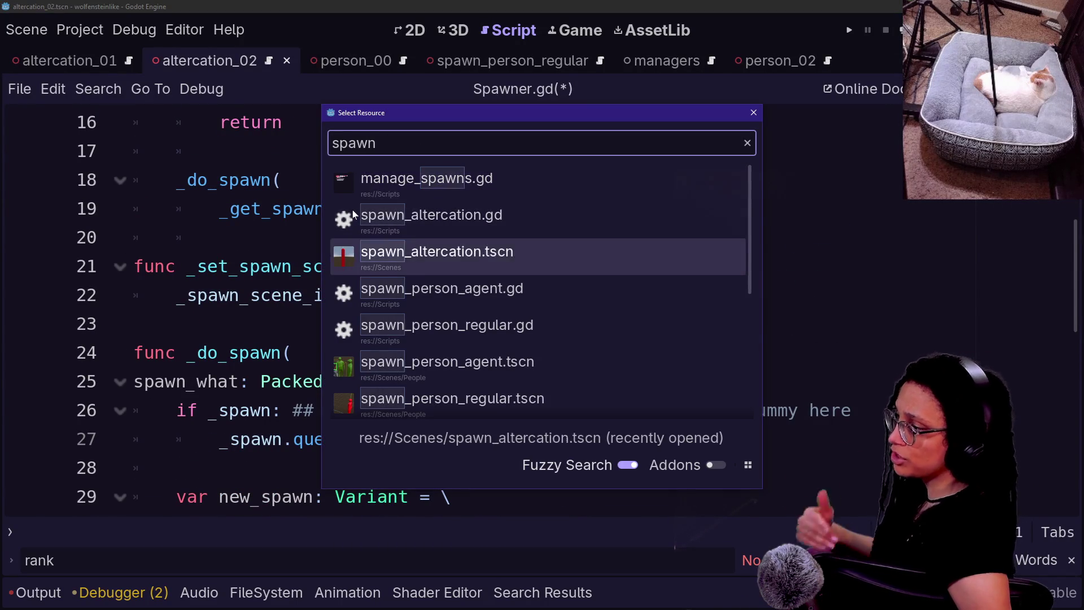
key(Down)
key(Down)
key(Down)
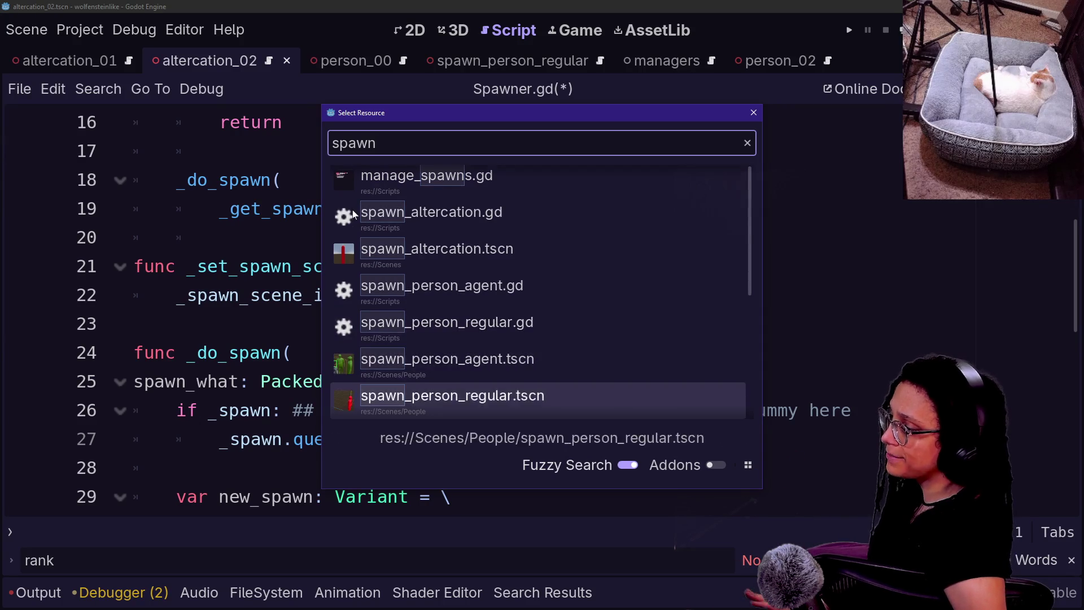
key(Up)
key(Up)
key(Up)
key(Return)
Run the project to test altercation spawning.
scroll(509, 283, up, 4)
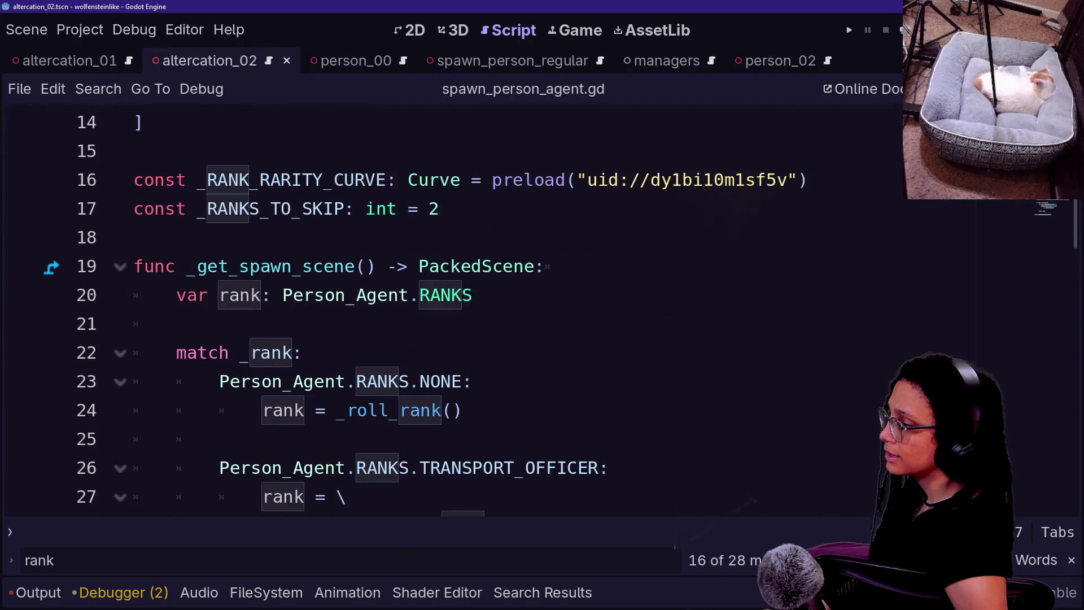
drag(251, 295, 483, 295)
click(849, 30)
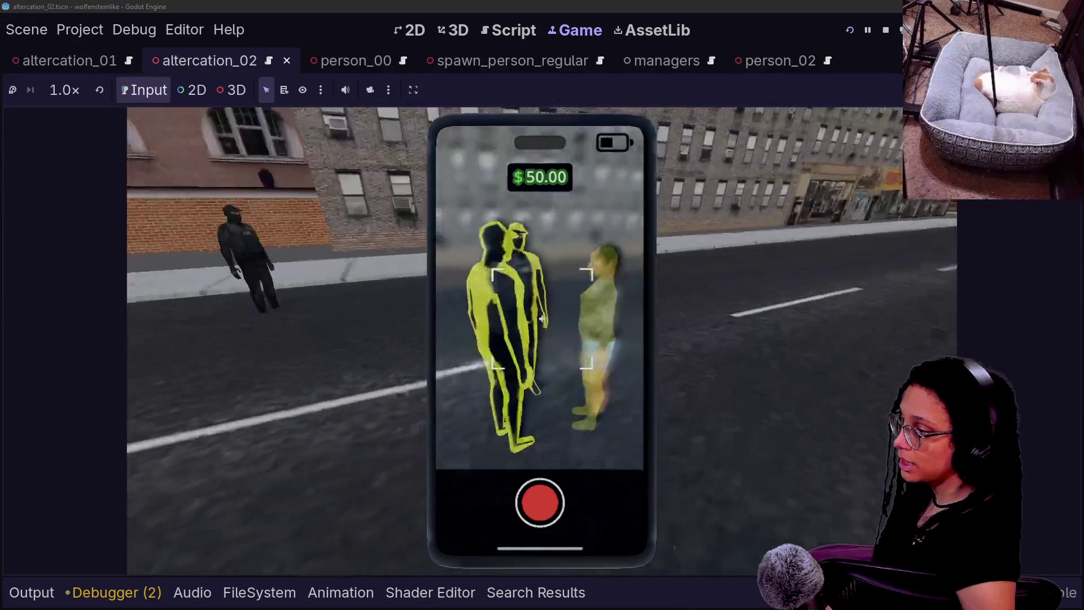
Walk toward the altercation group and film it, raising the balance from $50.00 to $86.00.
key(w)
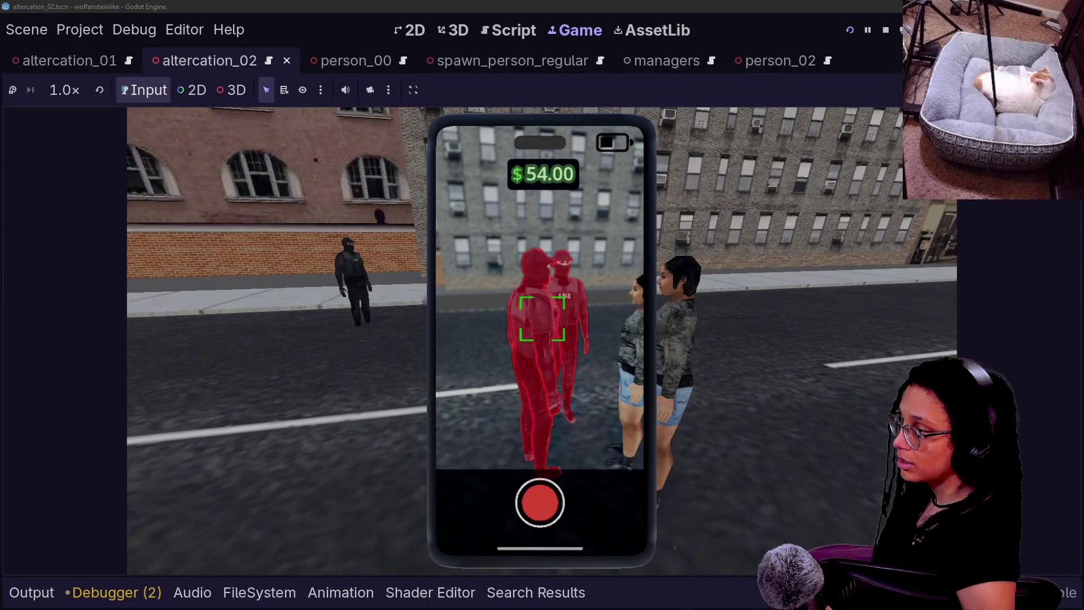
key(w)
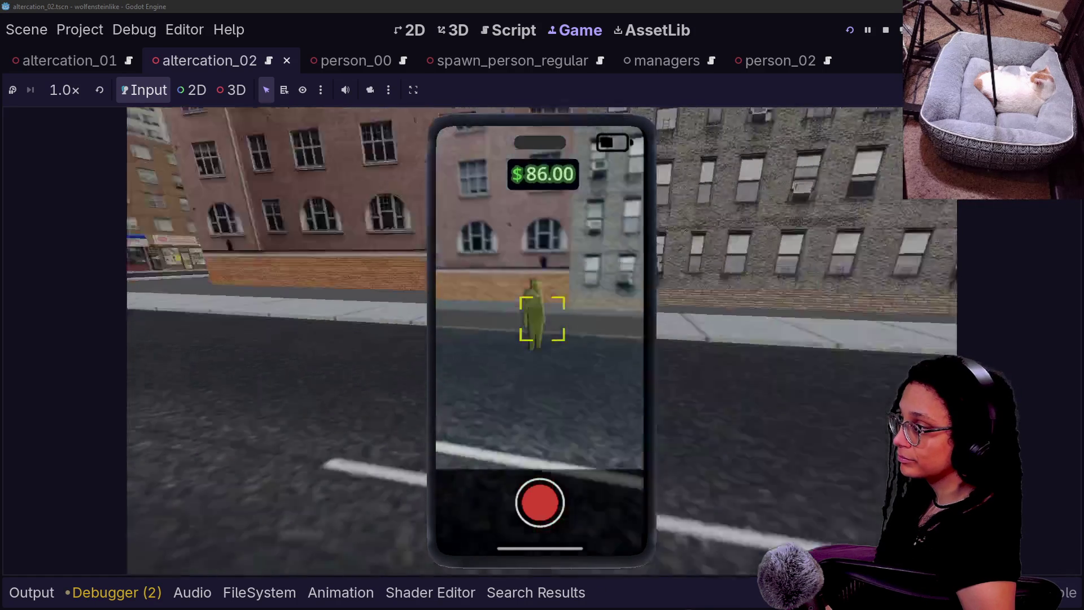
key(w)
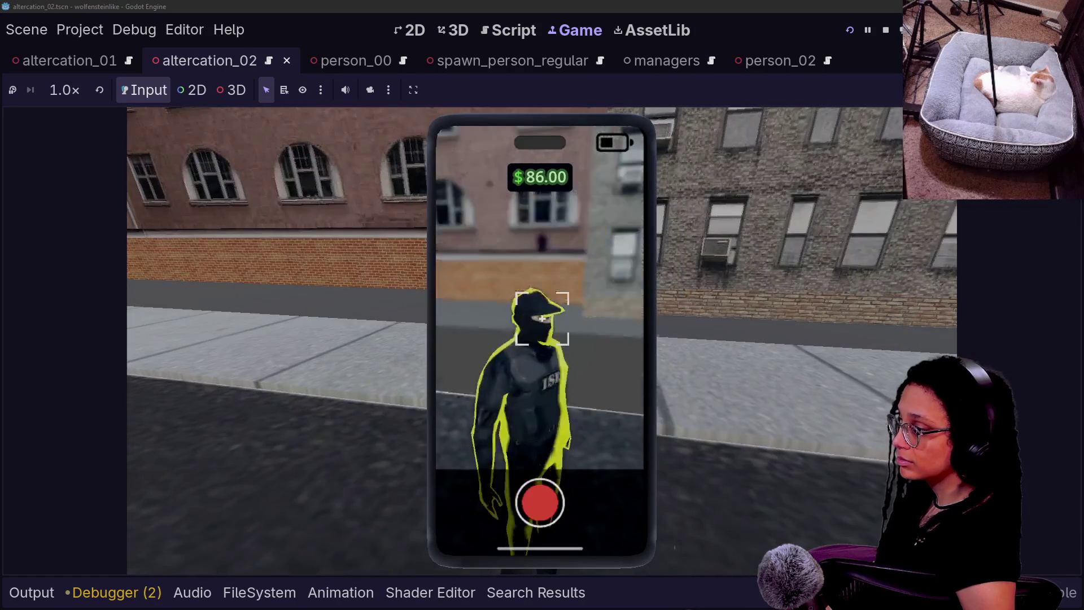
mouse_move(542, 319)
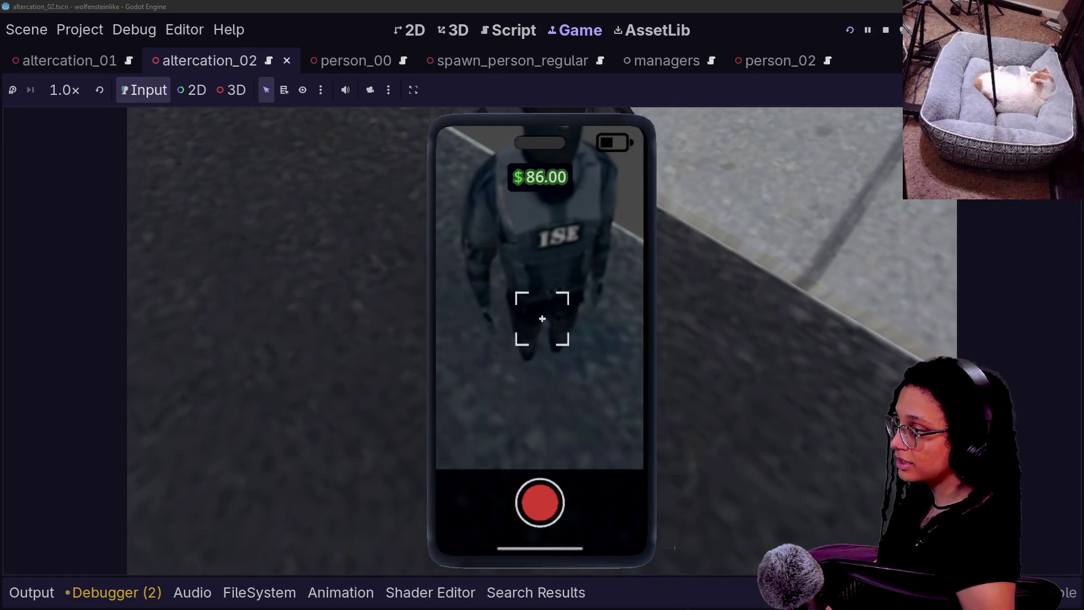
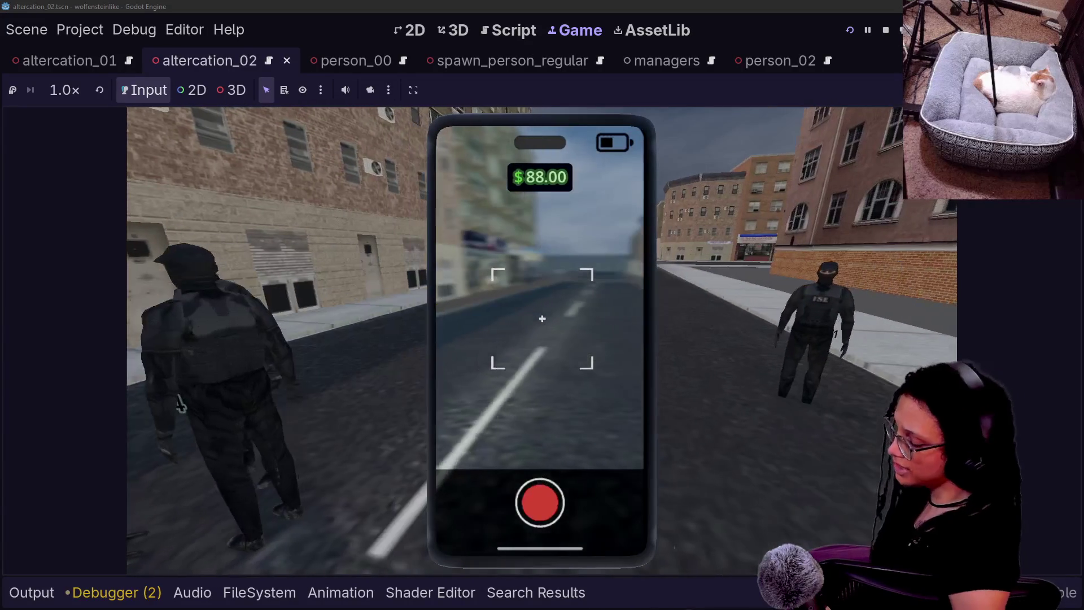
Stop the game, save the spawn script, and draft the commit summary ending 'callback signal.'.
key(F8)
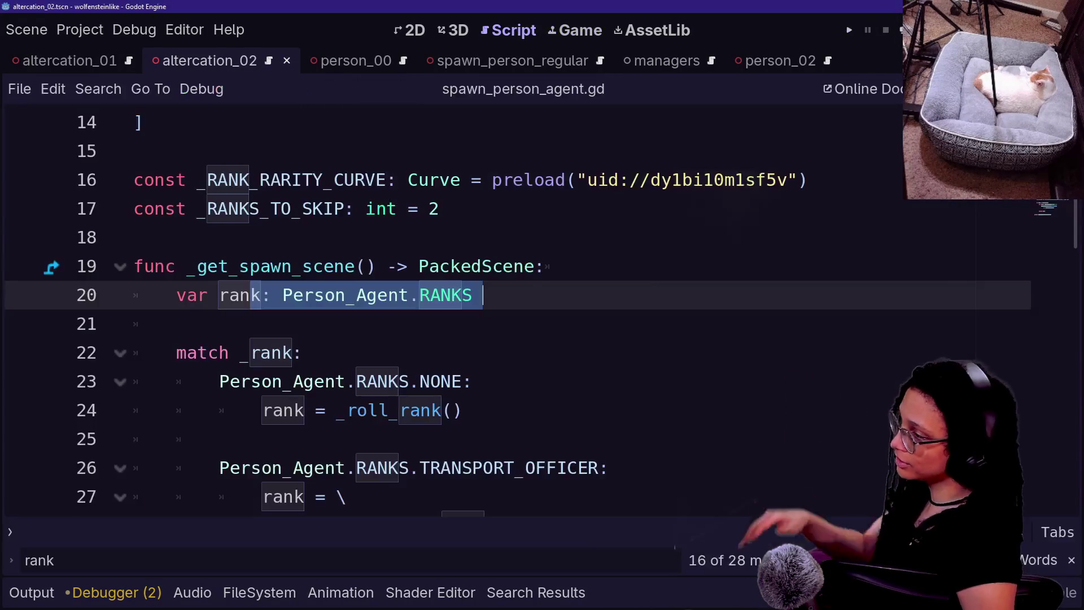
click(304, 353)
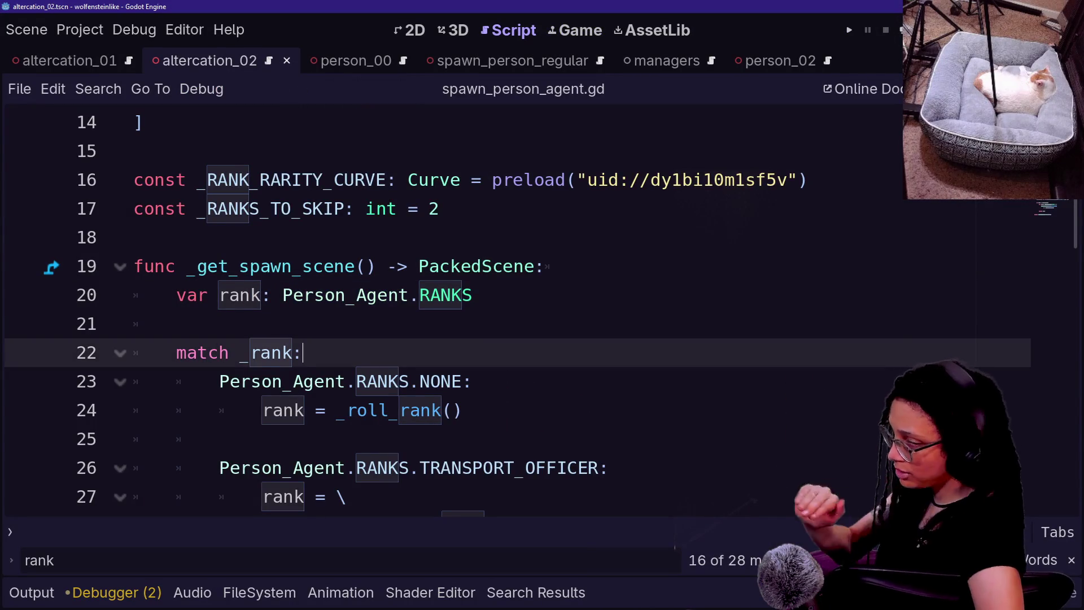
key(ctrl+s)
key(alt+Tab)
text(callback signal. Agent/Person sp)
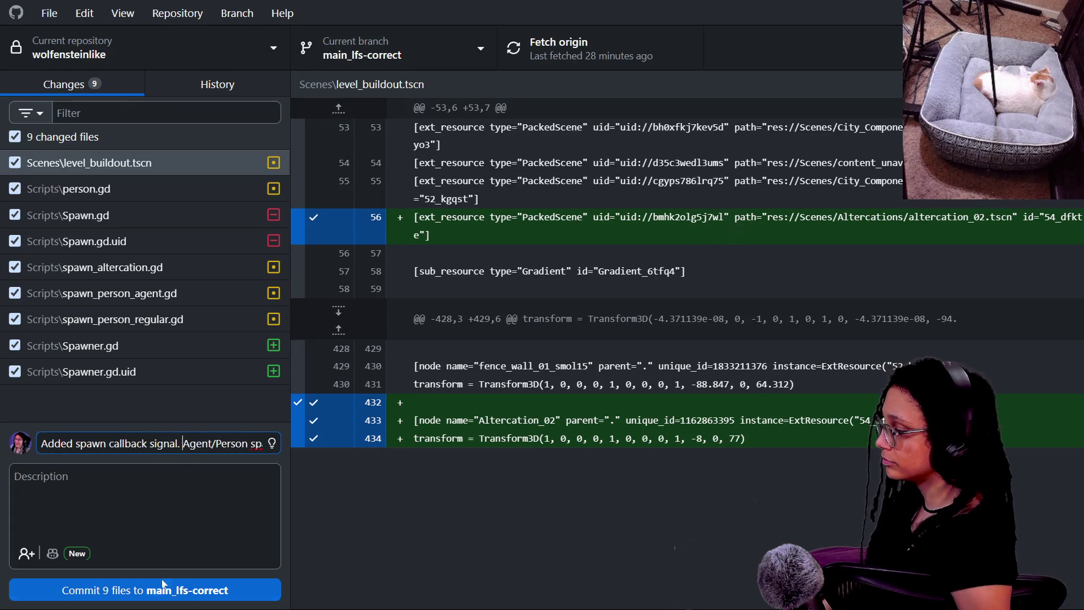
Commit the nine files to main_lfs-correct, push to origin, and return to the spawn script.
click(162, 589)
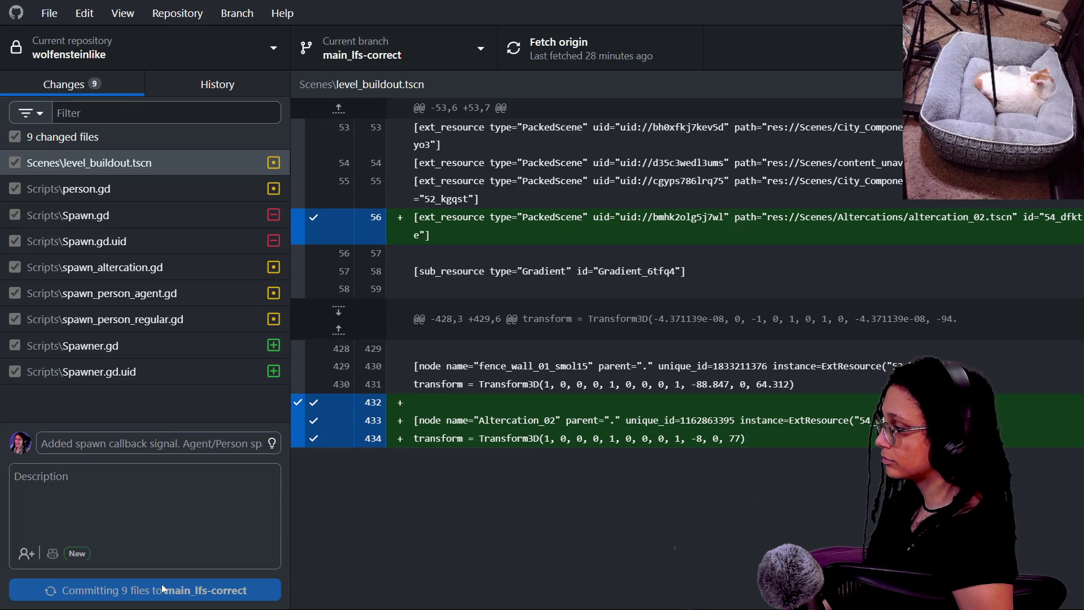
click(906, 259)
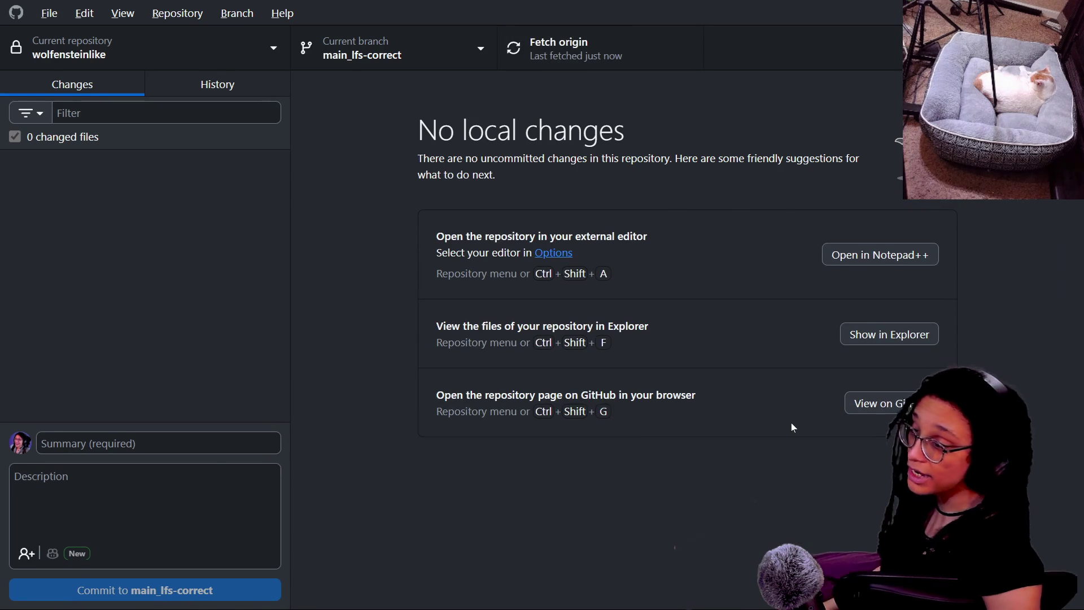
key(alt+Tab)
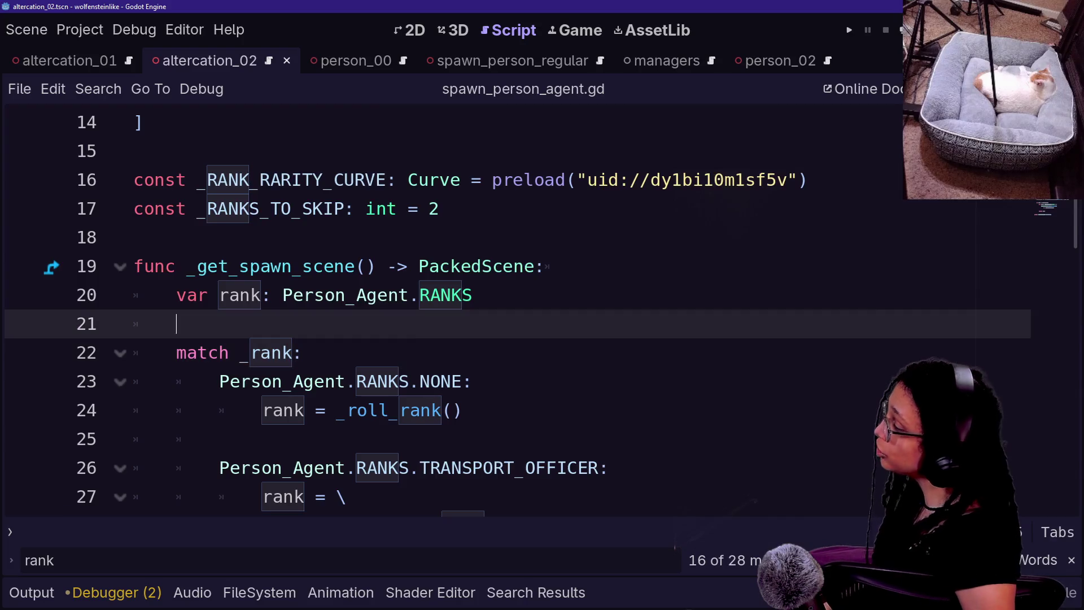
mouse_move(483, 294)
mouse_down()
mouse_move(135, 238)
mouse_move(463, 411)
mouse_up()
Scroll through the spawn_person_agent script, then view spawn_person_regular from the top.
click(134, 237)
scroll(519, 311, down, 2)
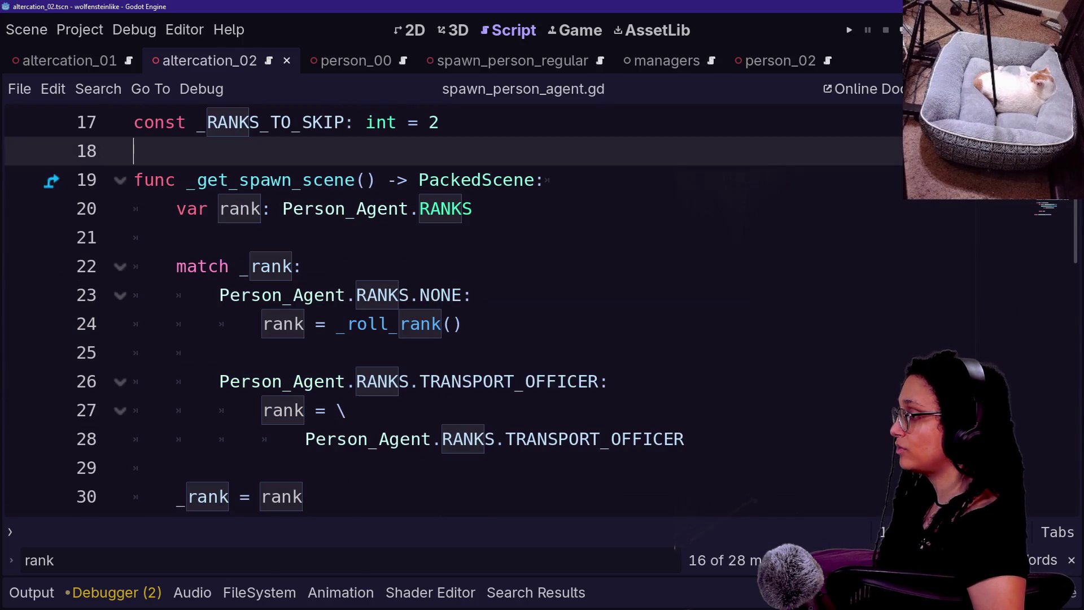
scroll(452, 311, down, 9)
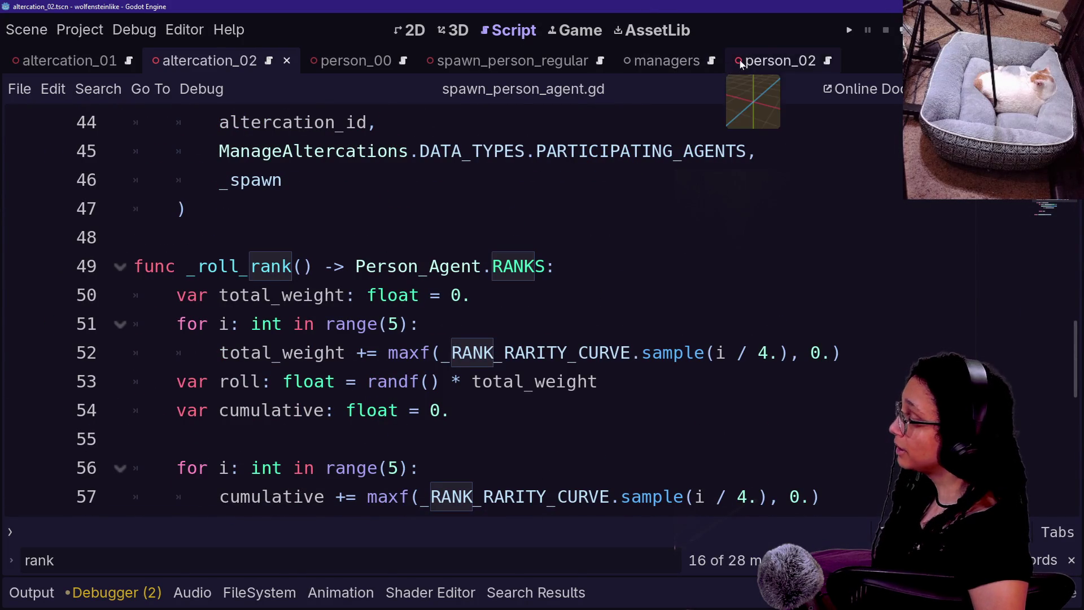
click(493, 70)
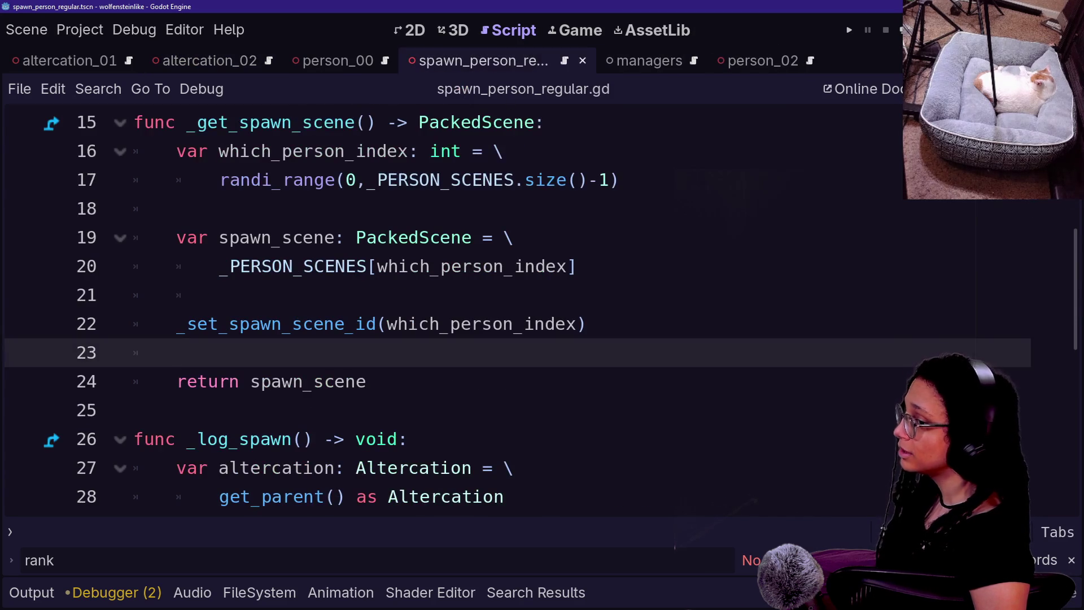
key(Up)
key(Up)
key(Up)
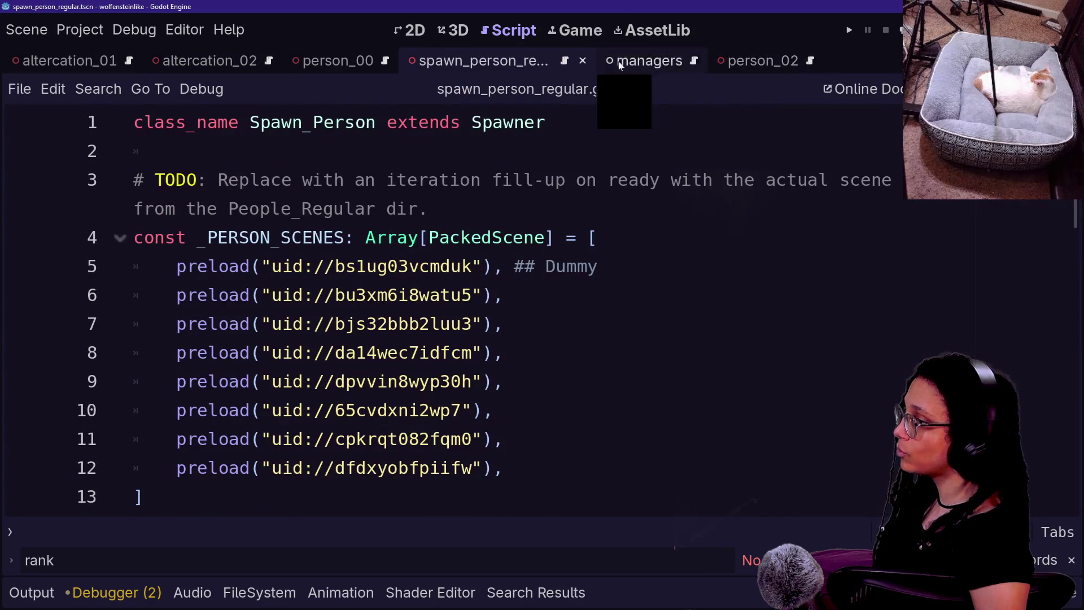
Look over the altercation_02 and person_02 scripts, then run the project.
click(226, 63)
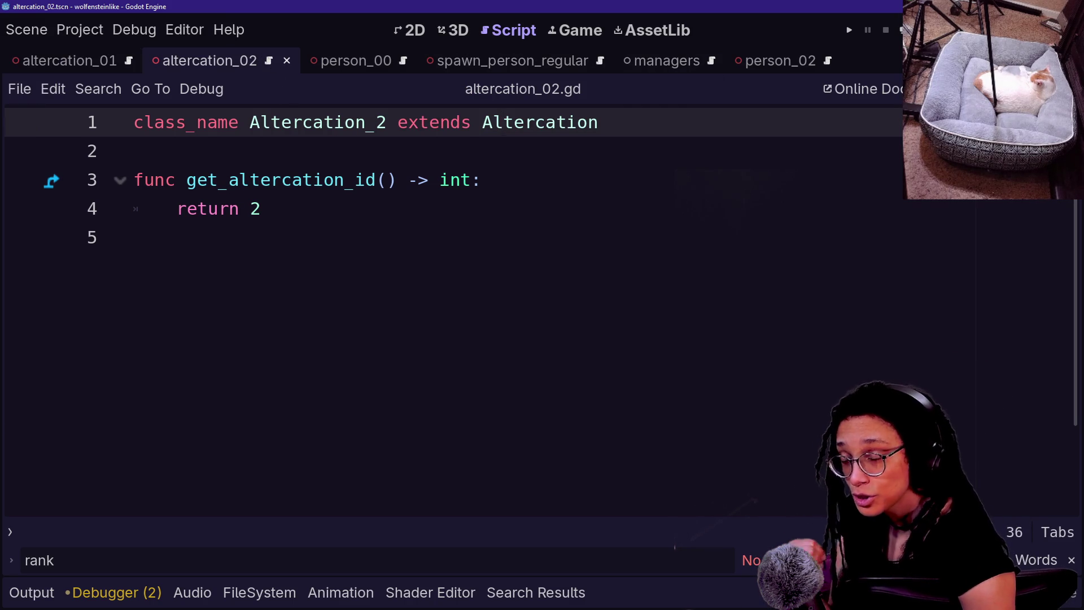
click(777, 63)
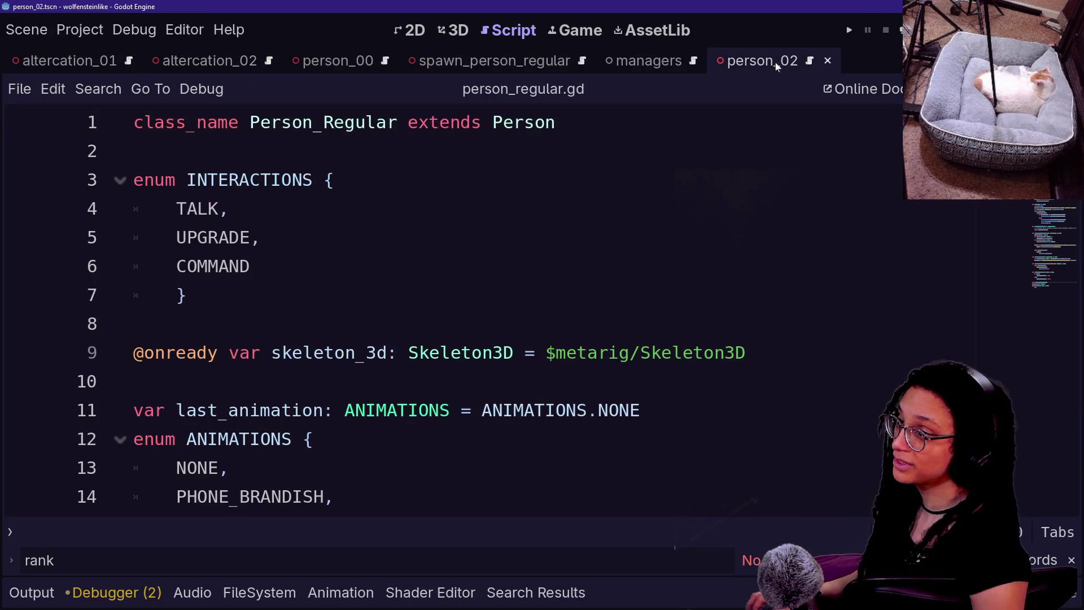
click(849, 31)
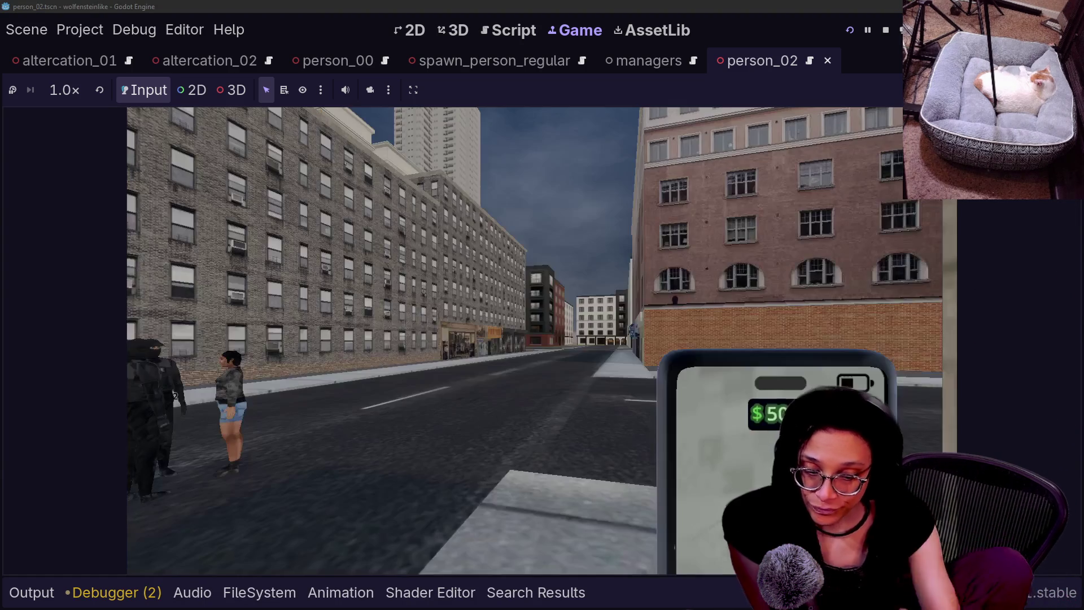
Walk to the red-outlined agents and photograph them repeatedly, raising the money to $102.00.
mouse_move(543, 339)
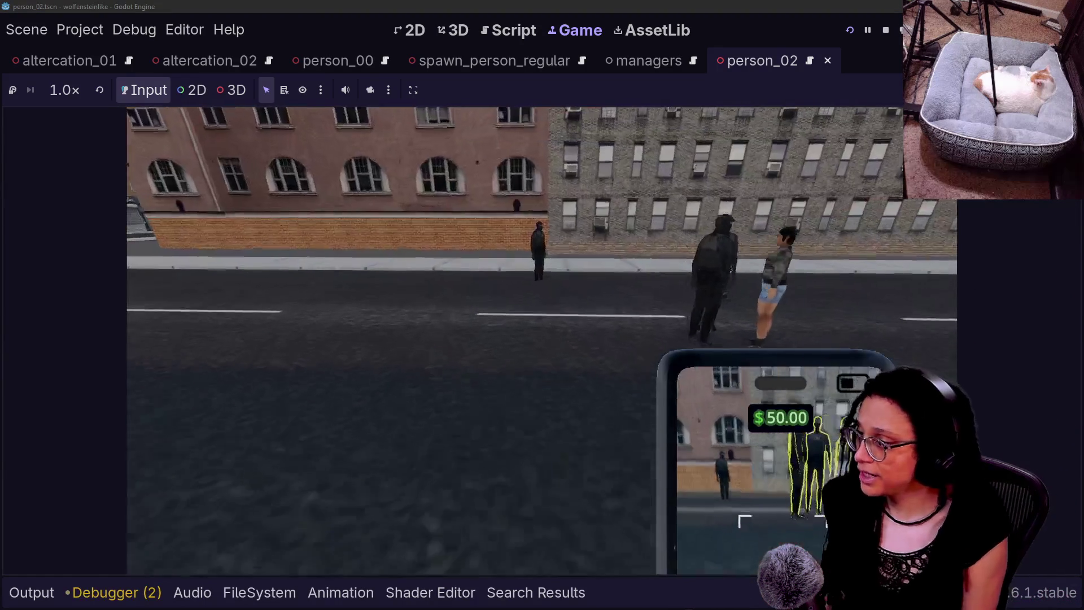
key(w)
right_click(542, 319)
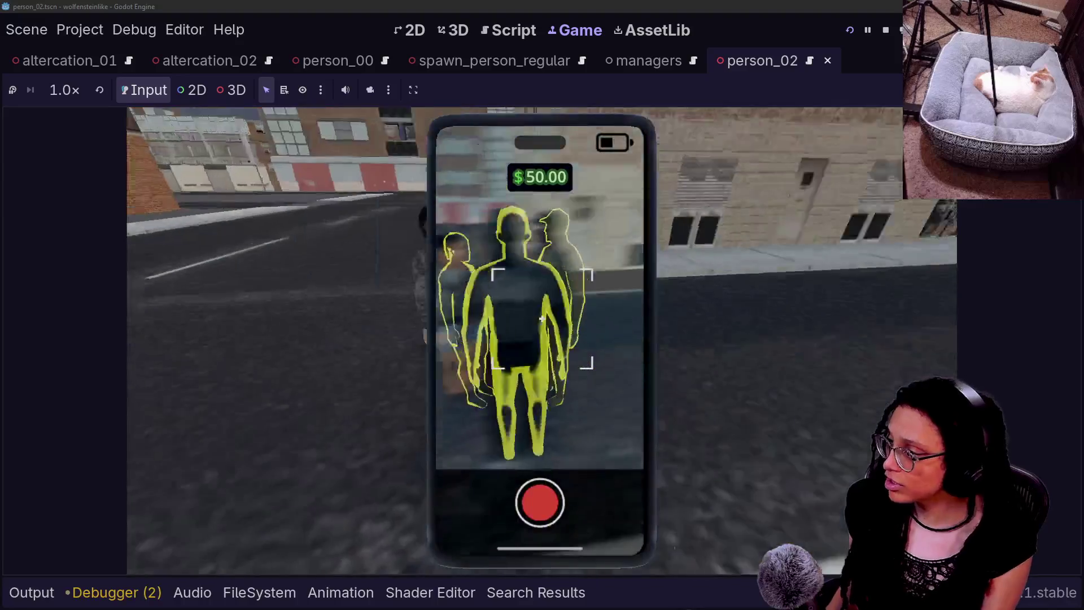
click(542, 319)
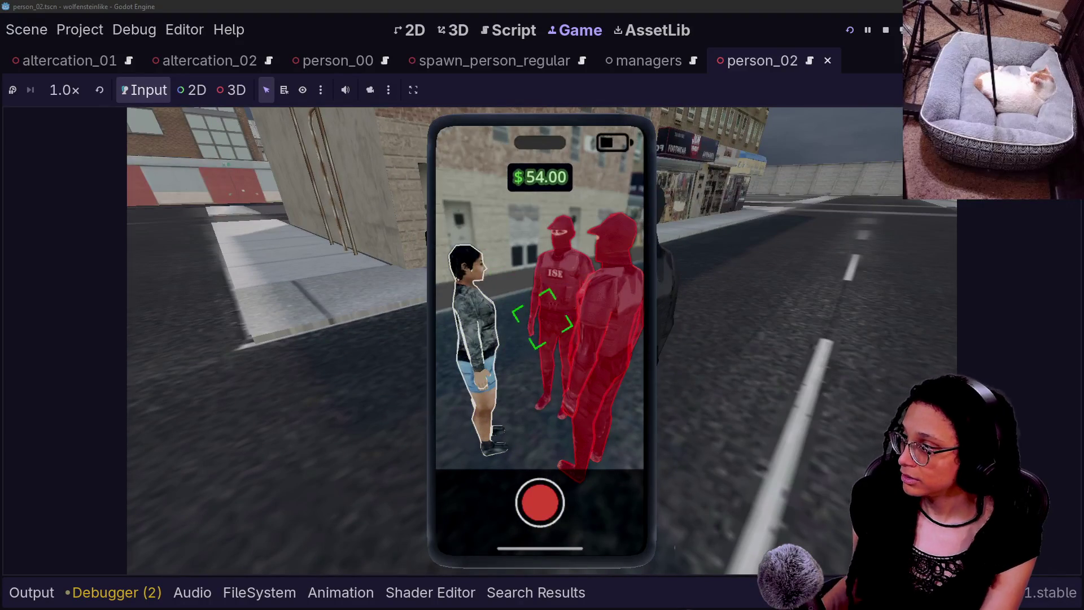
click(542, 340)
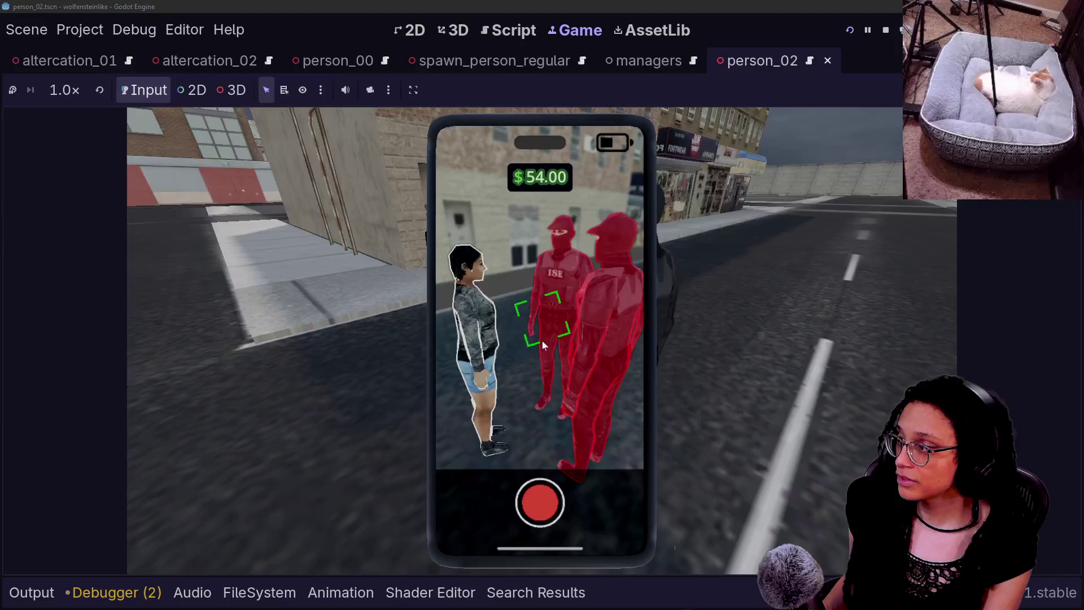
click(542, 319)
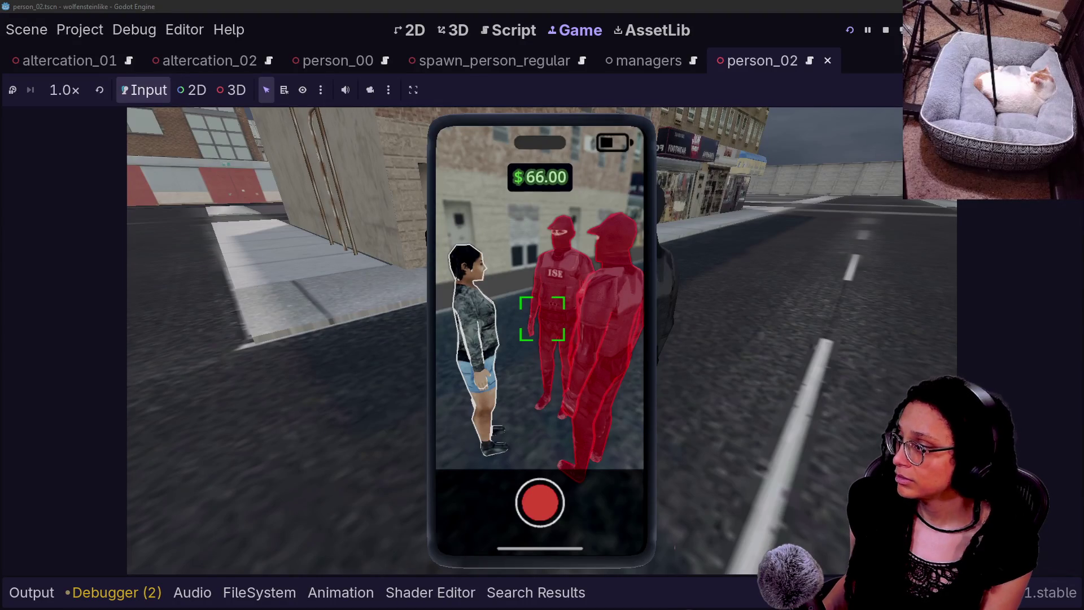
click(542, 319)
click(542, 319)
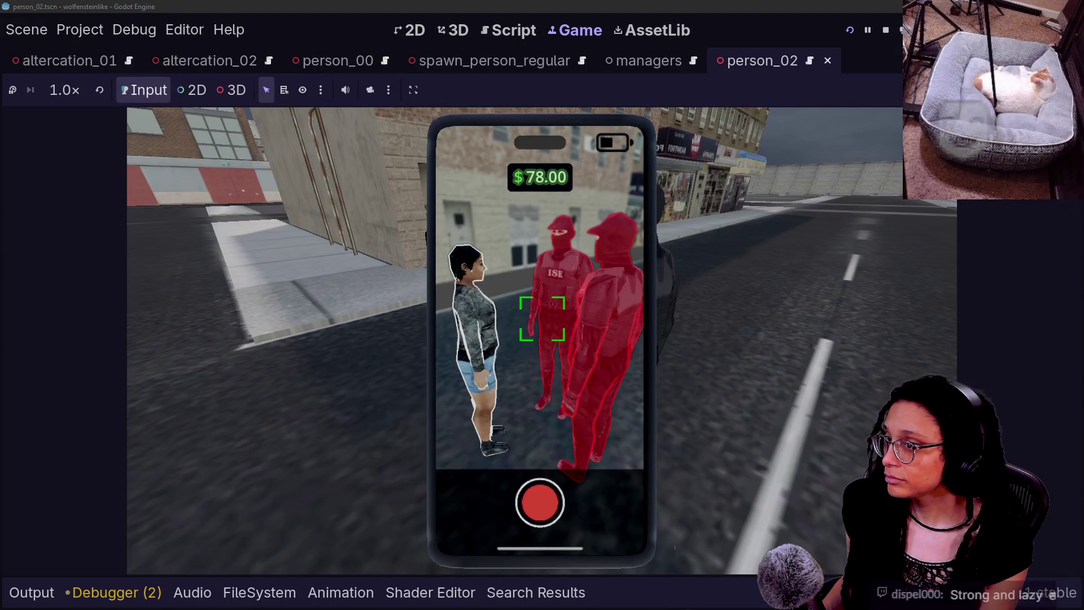
click(542, 319)
click(542, 318)
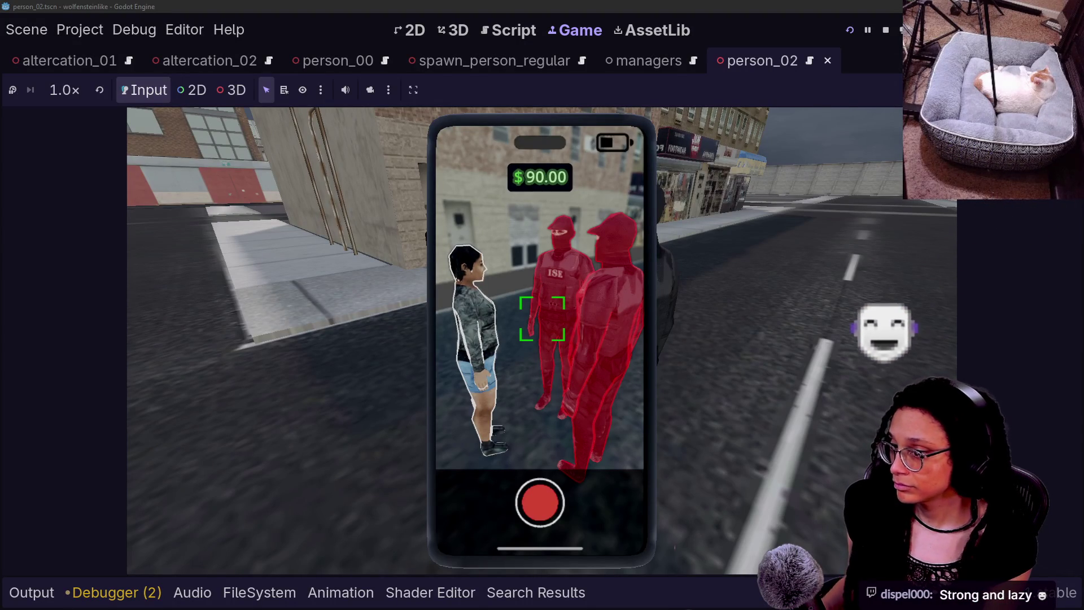
click(542, 318)
click(542, 319)
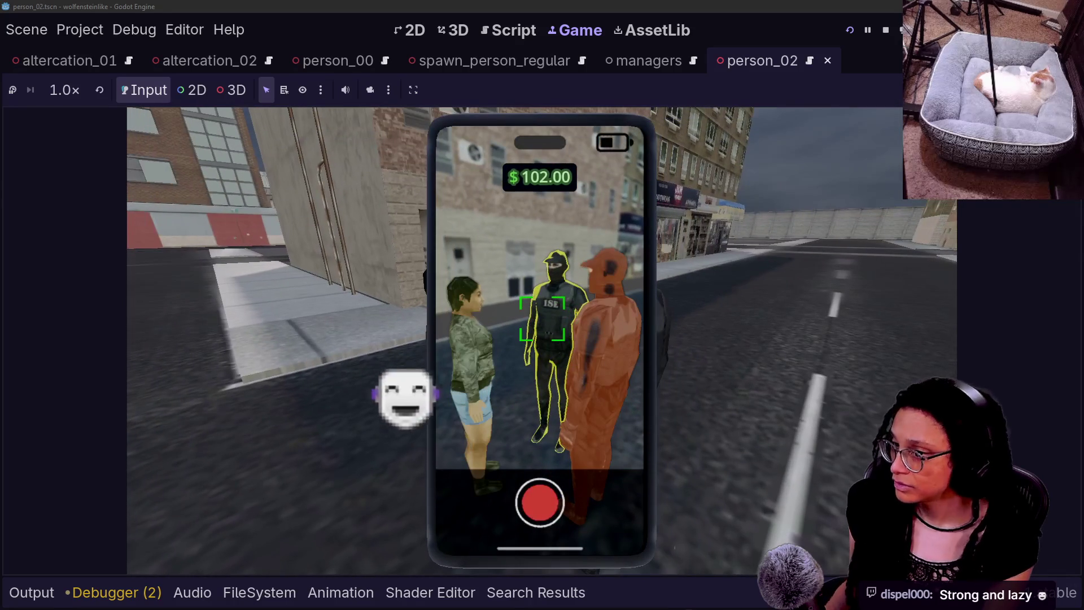
key(alt+Tab)
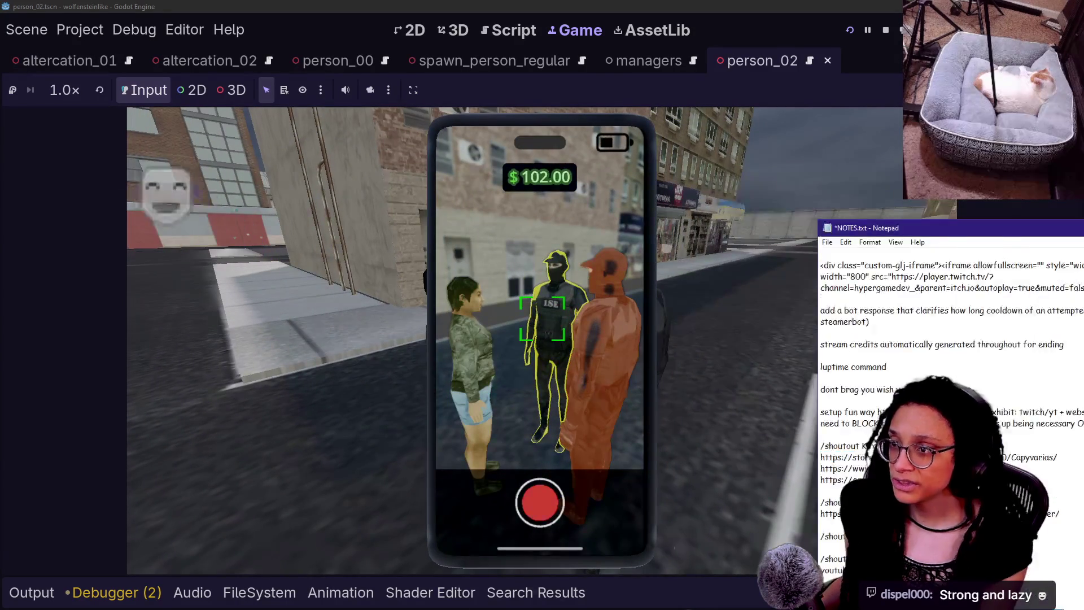
key(alt+Tab)
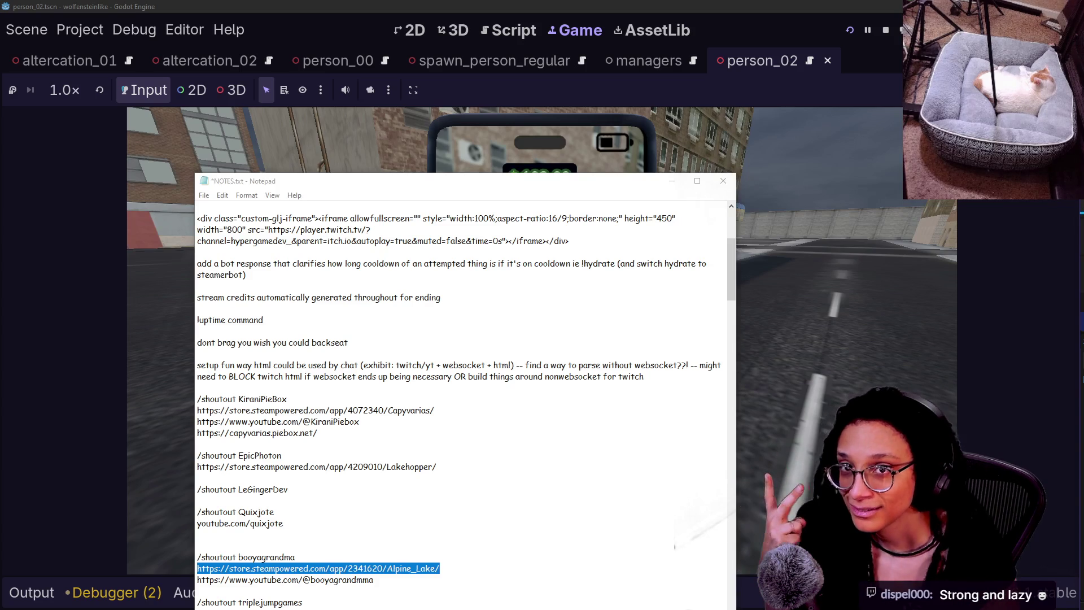
mouse_move(315, 194)
mouse_down()
mouse_move(601, 158)
mouse_move(609, 145)
mouse_up()
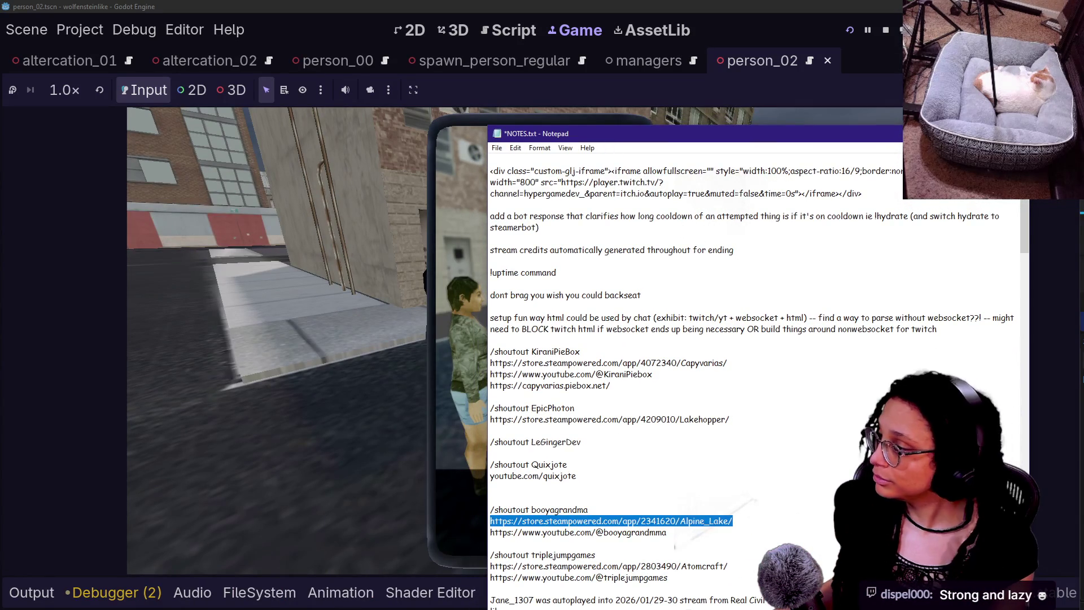
click(549, 127)
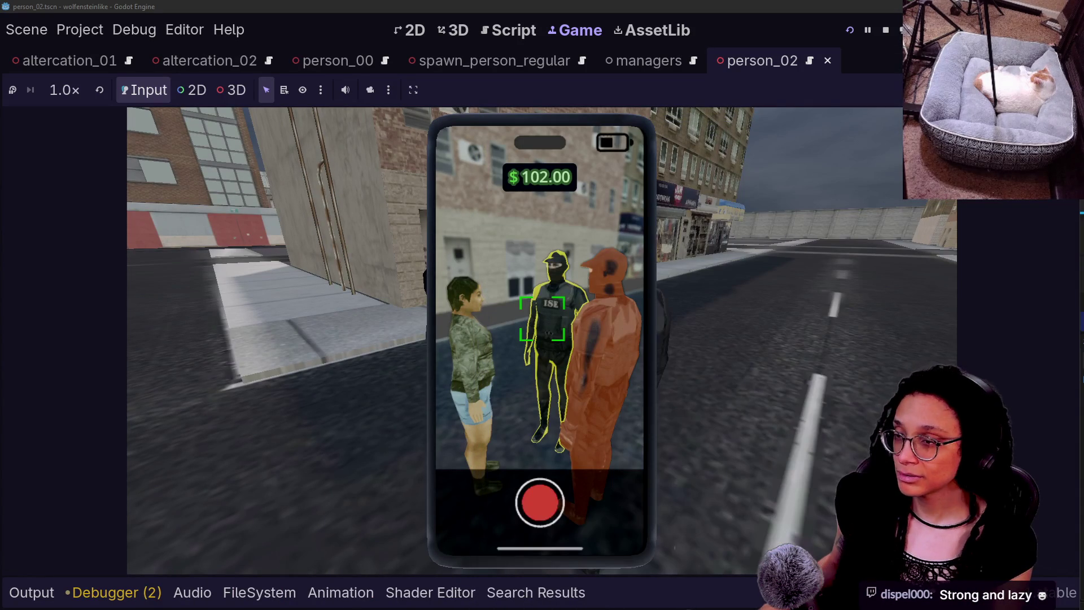
drag(1078, 187, 721, 102)
Resize and reposition the hypesters.TXT Notepad window so more lines show.
mouse_move(453, 91)
mouse_down()
mouse_move(676, 201)
mouse_move(687, 147)
mouse_move(679, 170)
mouse_up()
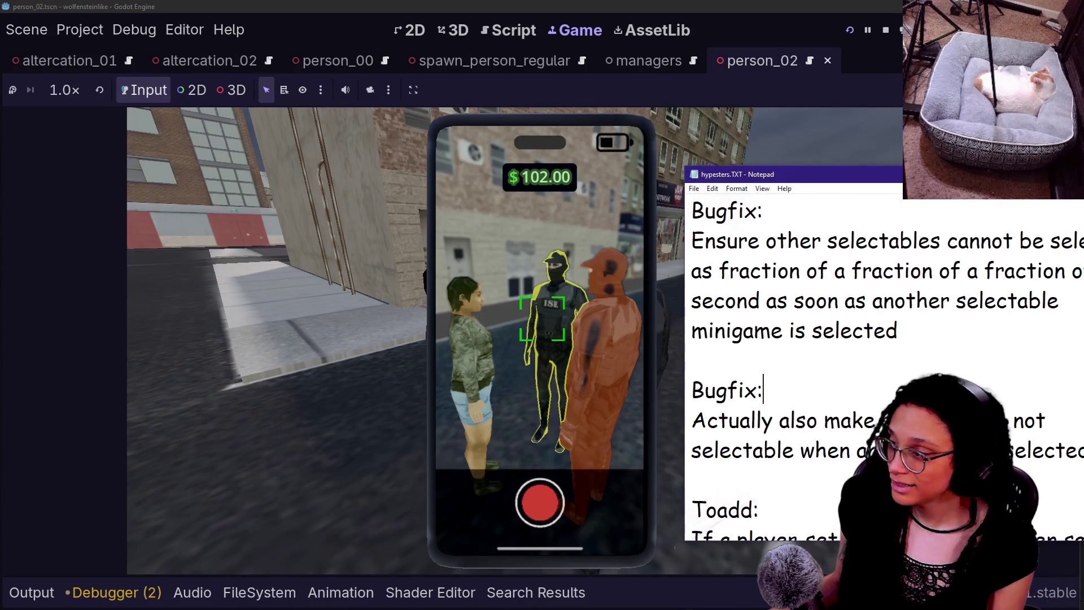
mouse_move(766, 176)
mouse_down()
mouse_move(5, 183)
mouse_move(76, 179)
mouse_move(88, 143)
mouse_up()
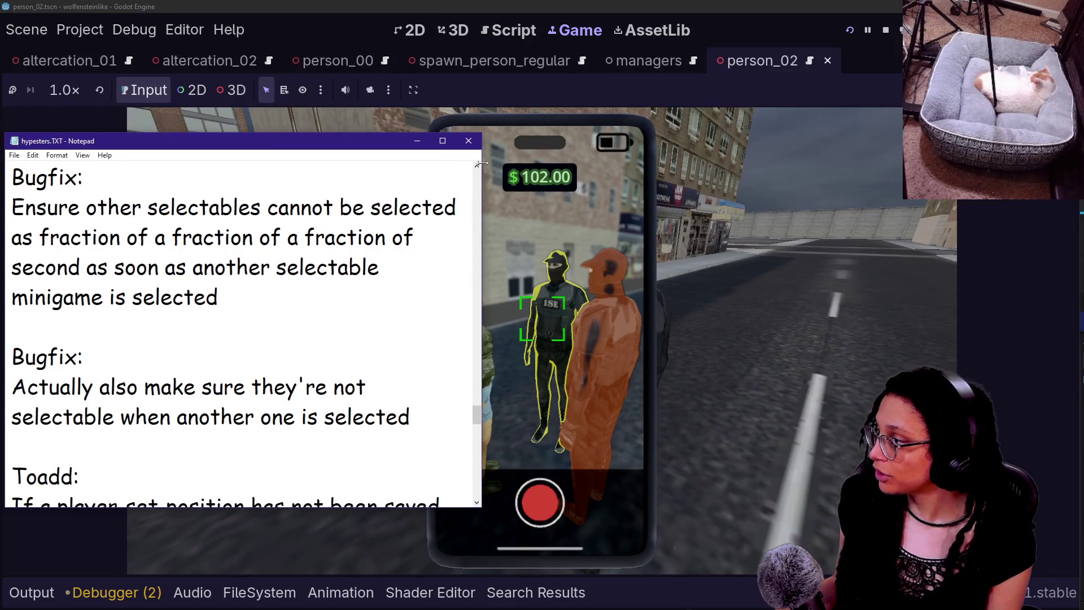
mouse_move(481, 187)
mouse_down()
mouse_move(300, 187)
mouse_move(359, 187)
mouse_up()
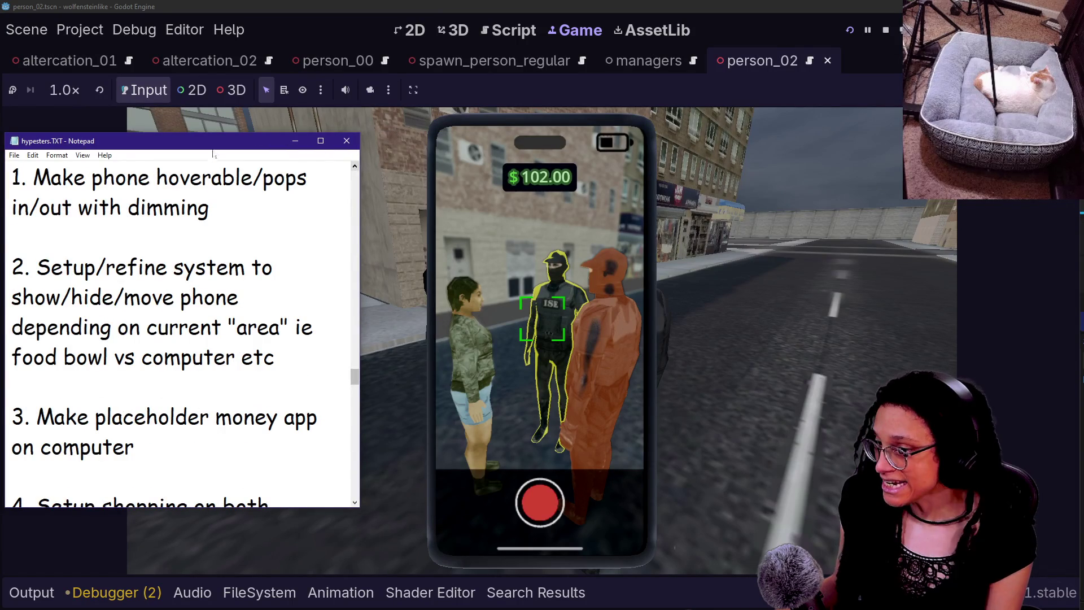
drag(221, 147, 242, 133)
scroll(203, 311, up, 15)
scroll(203, 311, down, 5)
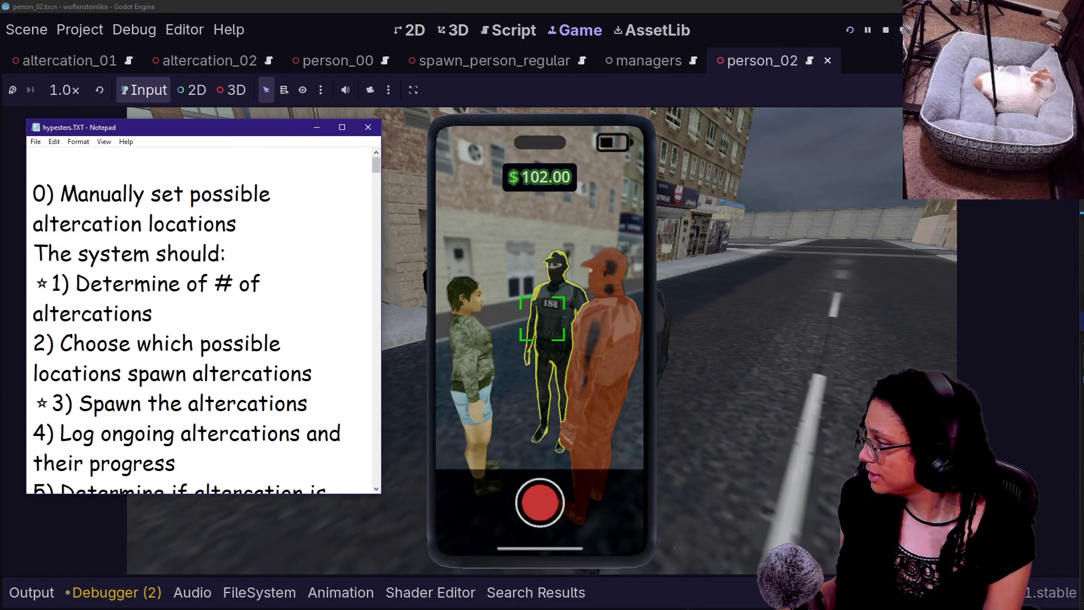
mouse_move(380, 497)
mouse_down()
mouse_move(436, 543)
mouse_move(422, 531)
mouse_up()
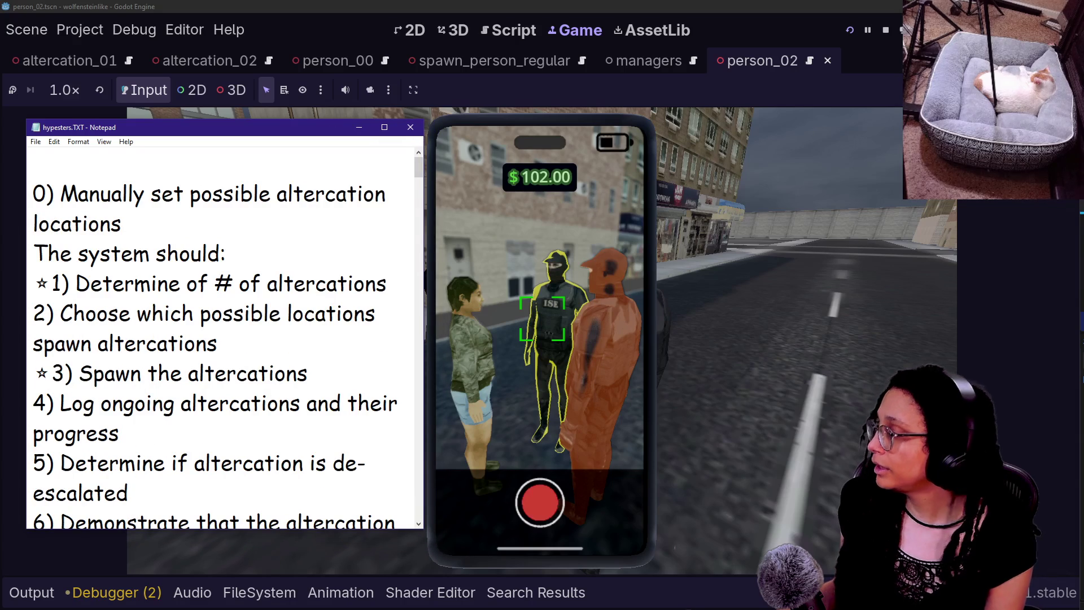
Reduce the Notepad text size with Ctrl+minus so the list fits.
mouse_move(33, 193)
mouse_down()
mouse_move(225, 254)
mouse_move(184, 193)
mouse_up()
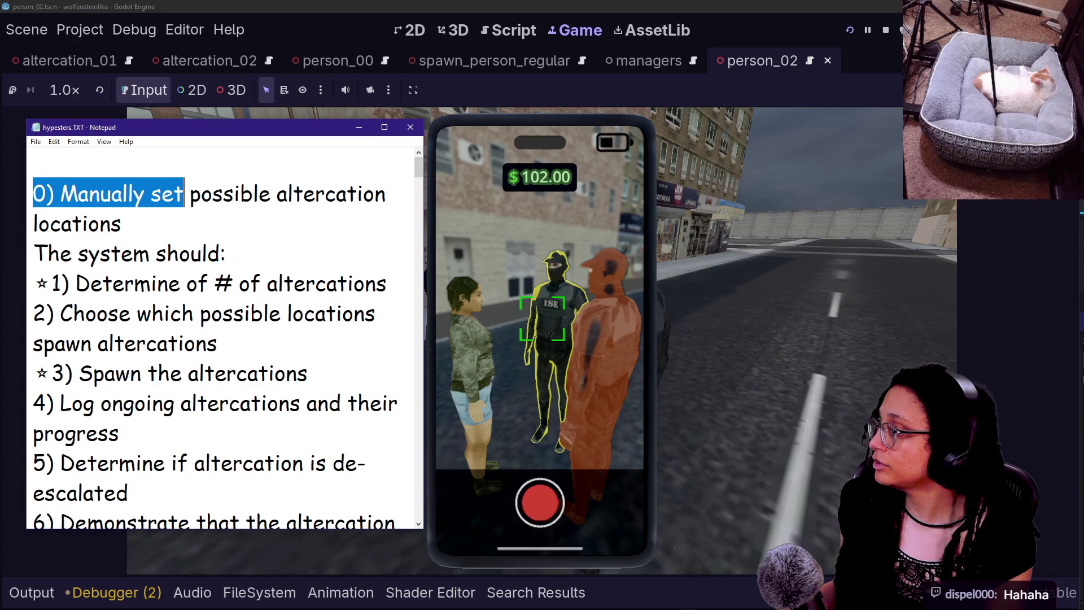
key(alt+Tab)
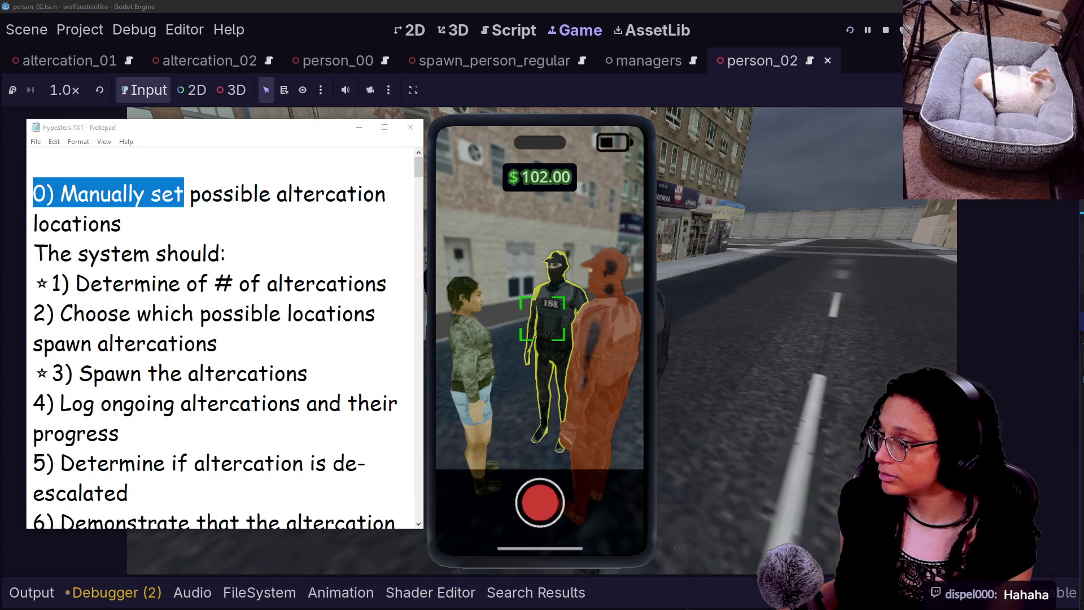
click(308, 372)
drag(308, 373, 90, 254)
click(308, 373)
key(ctrl+minus)
key(ctrl+minus)
key(ctrl+minus)
Select the task list items 0 through 7, ending with the caret inside item 6.
drag(111, 228, 229, 361)
click(229, 361)
drag(75, 182, 161, 431)
click(75, 183)
drag(75, 183, 255, 409)
click(31, 452)
mouse_move(32, 451)
mouse_down()
mouse_move(68, 182)
mouse_move(32, 183)
mouse_move(161, 250)
mouse_move(205, 363)
mouse_up()
click(31, 183)
click(206, 363)
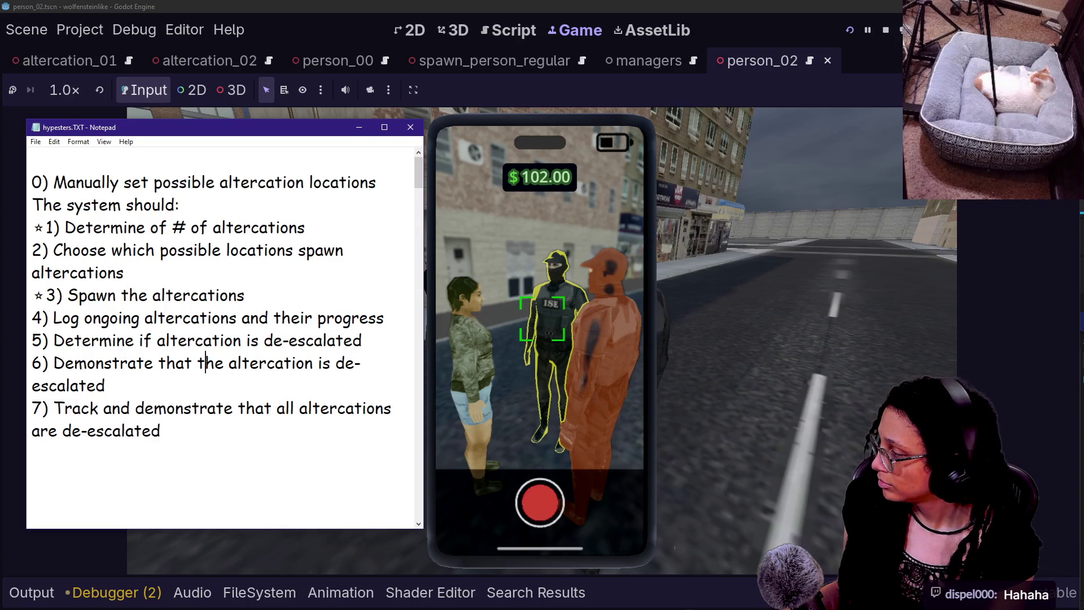
Add a new top line '-1) Design spawn system for Altercations'.
key(ctrl+a)
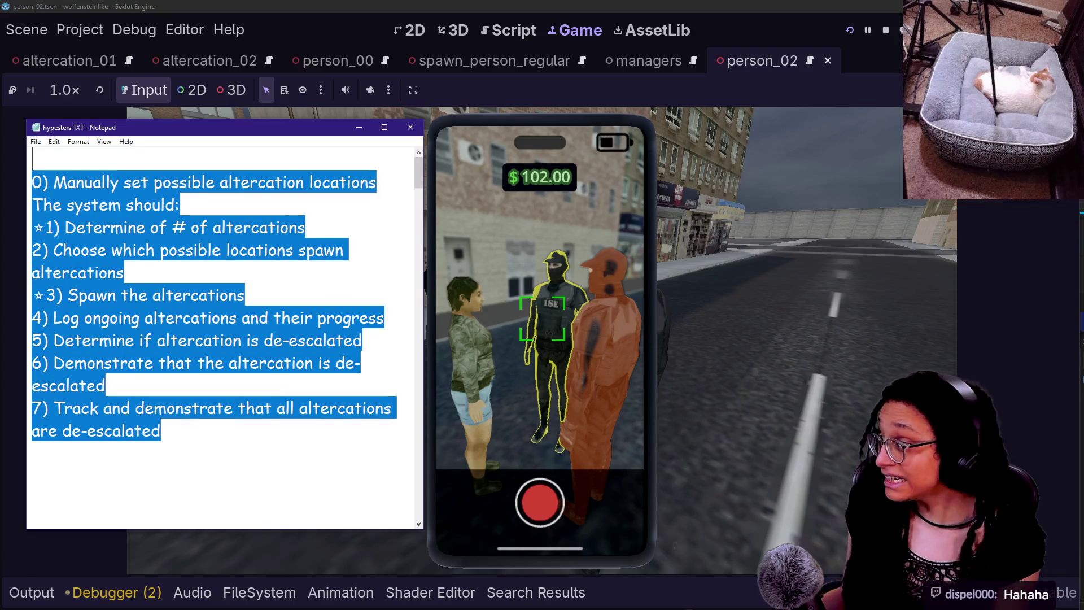
key(Left)
key(shift+Down)
key(shift+Down)
key(shift+Down)
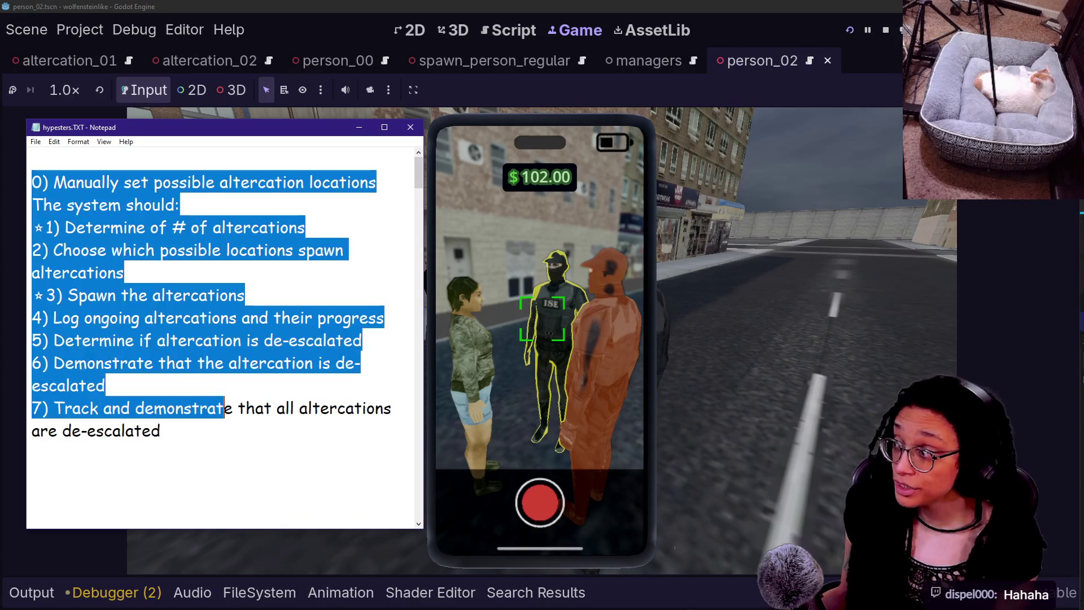
key(Right)
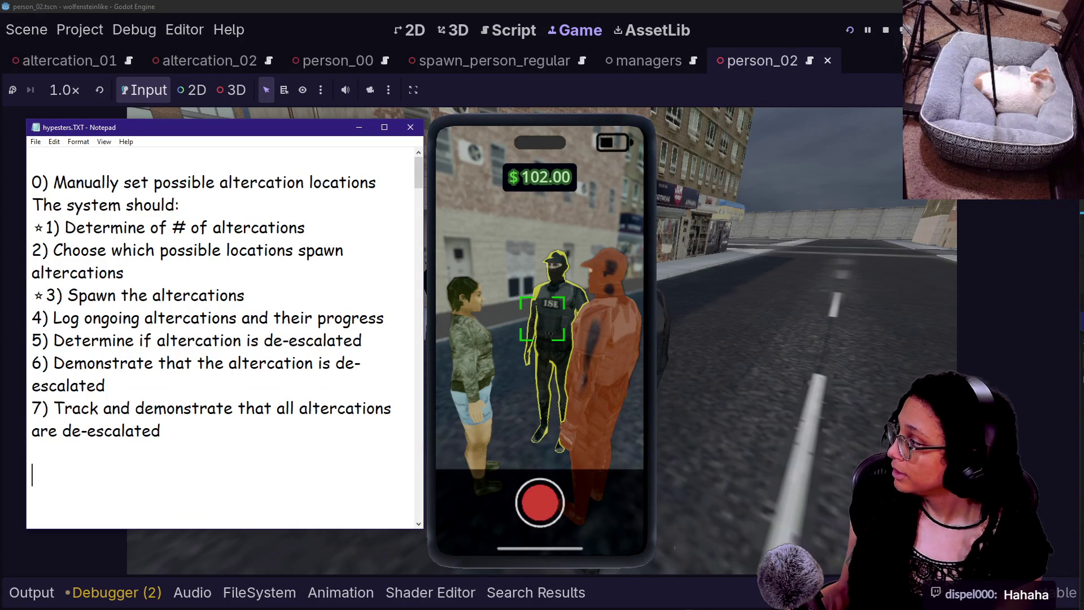
key(Return)
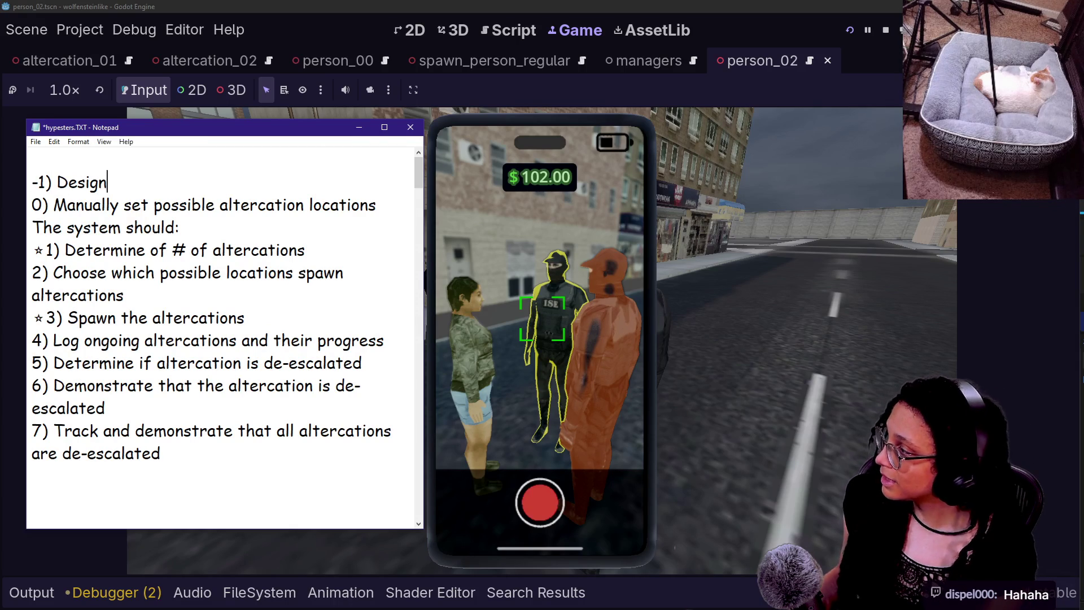
text(s)
text(pawn system)
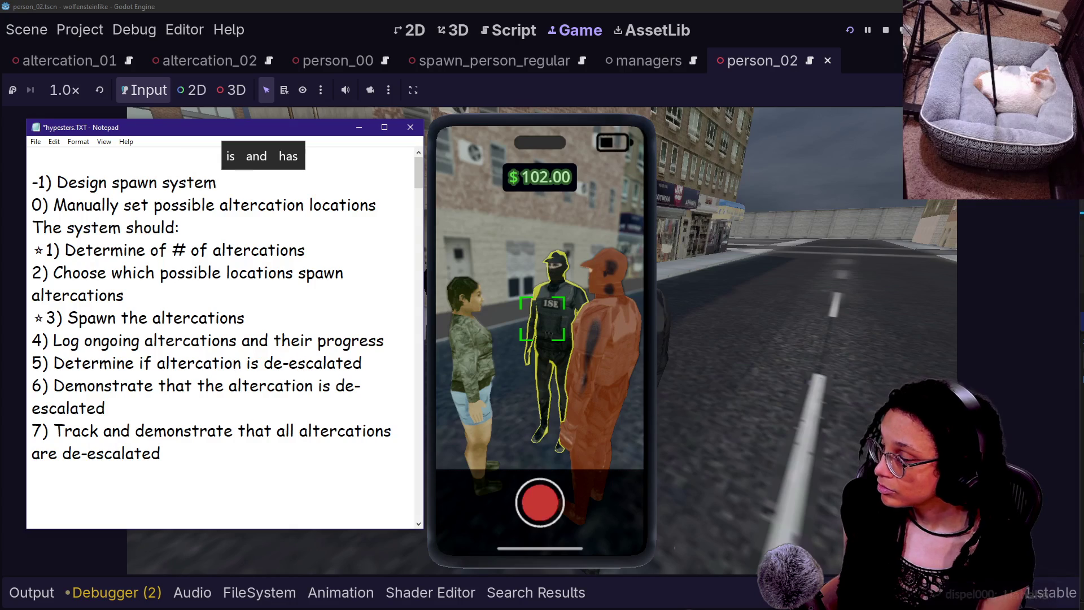
text( for Alterc)
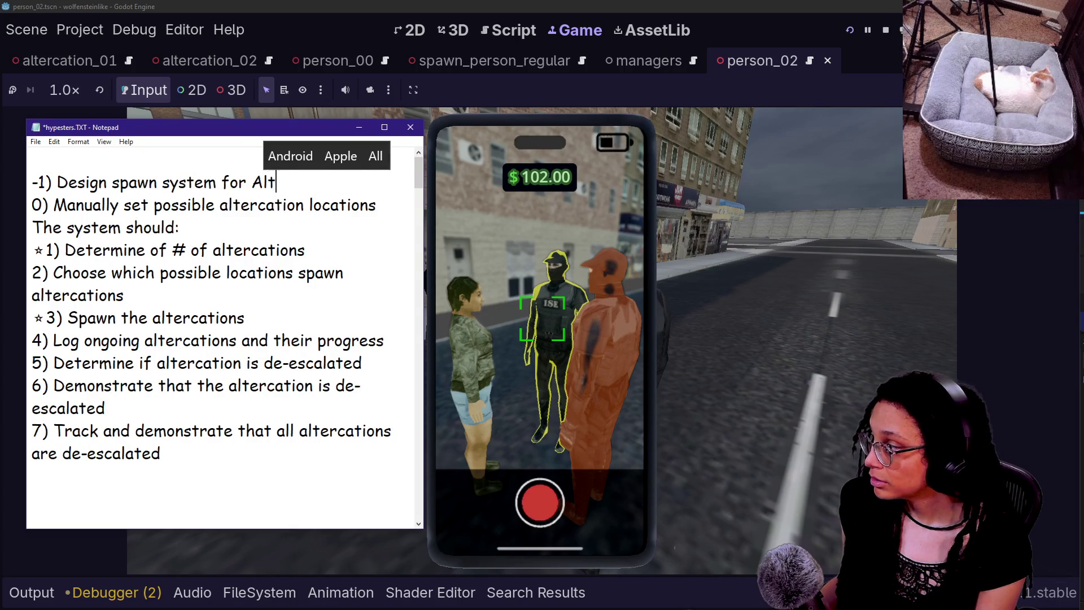
key(BackSpace)
text(s)
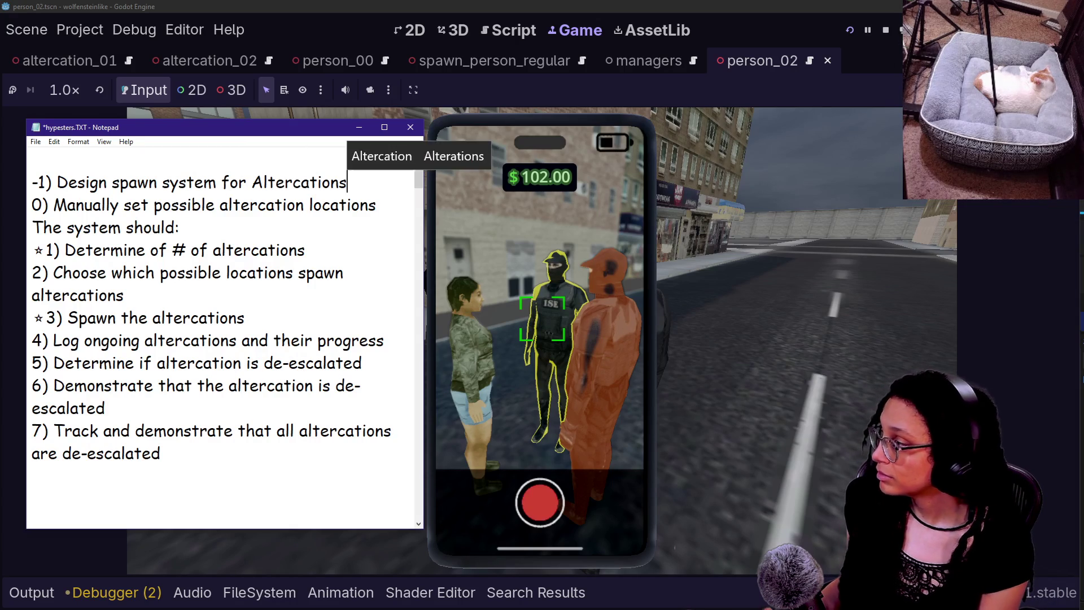
click(124, 295)
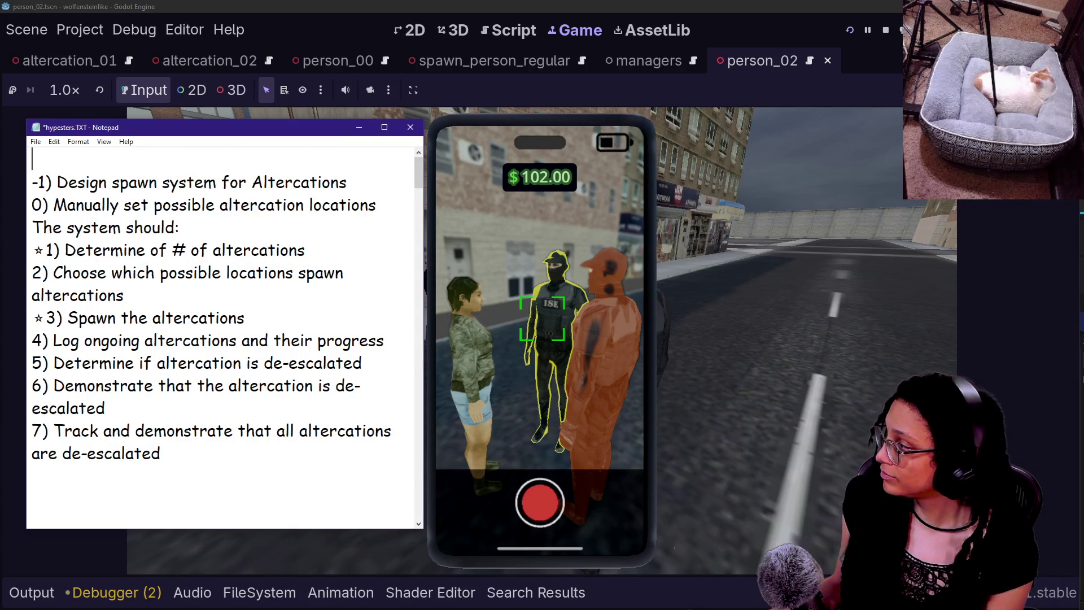
Move the star from item 1 onto item 3 and save the notes.
key(Down)
key(shift+End)
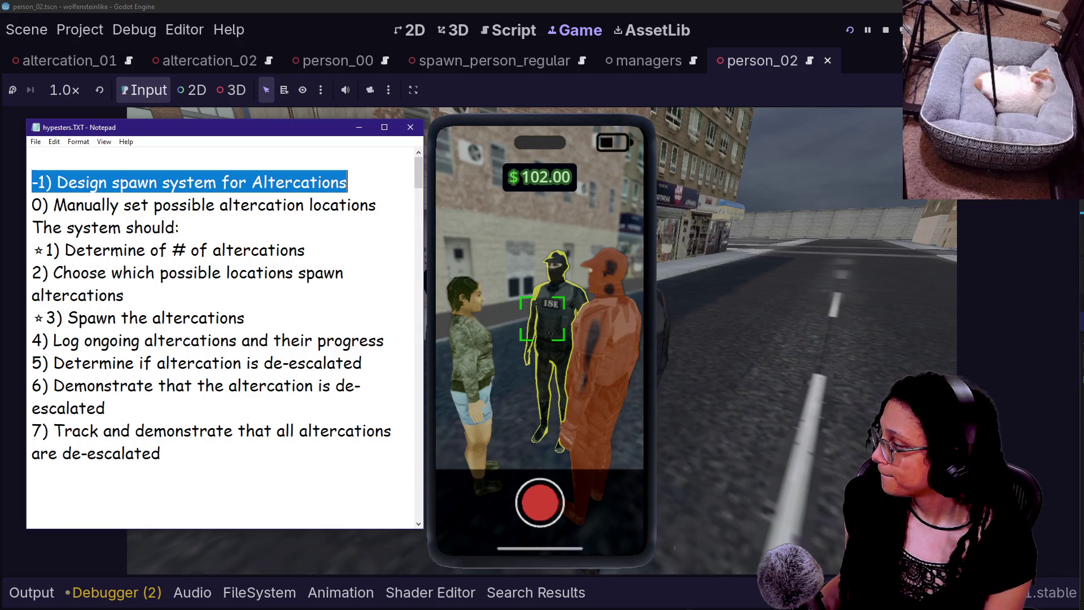
mouse_move(33, 317)
mouse_down()
mouse_move(246, 318)
mouse_move(32, 317)
mouse_up()
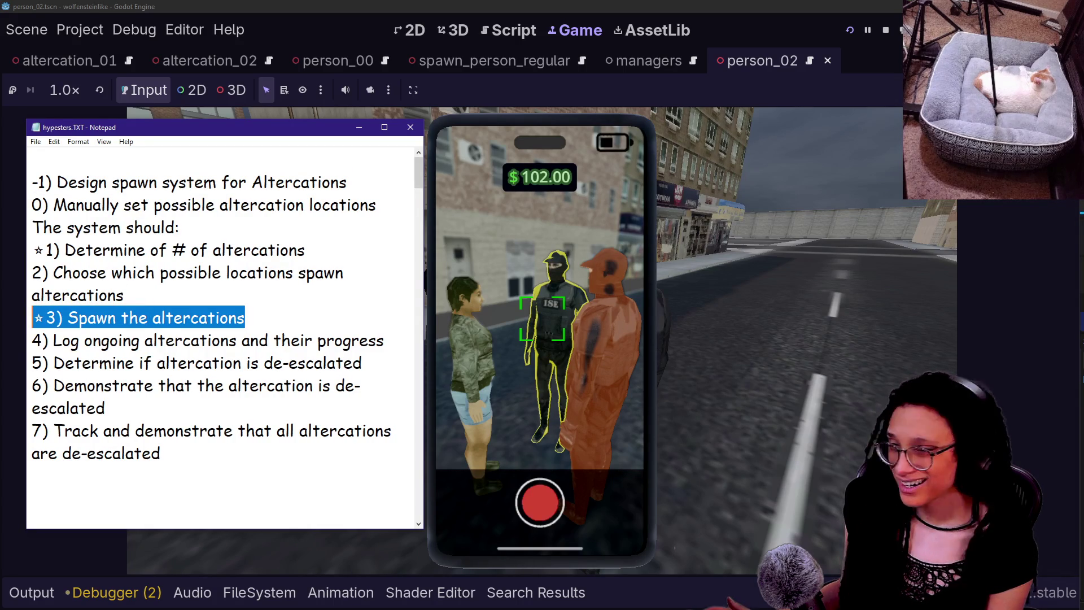
click(32, 317)
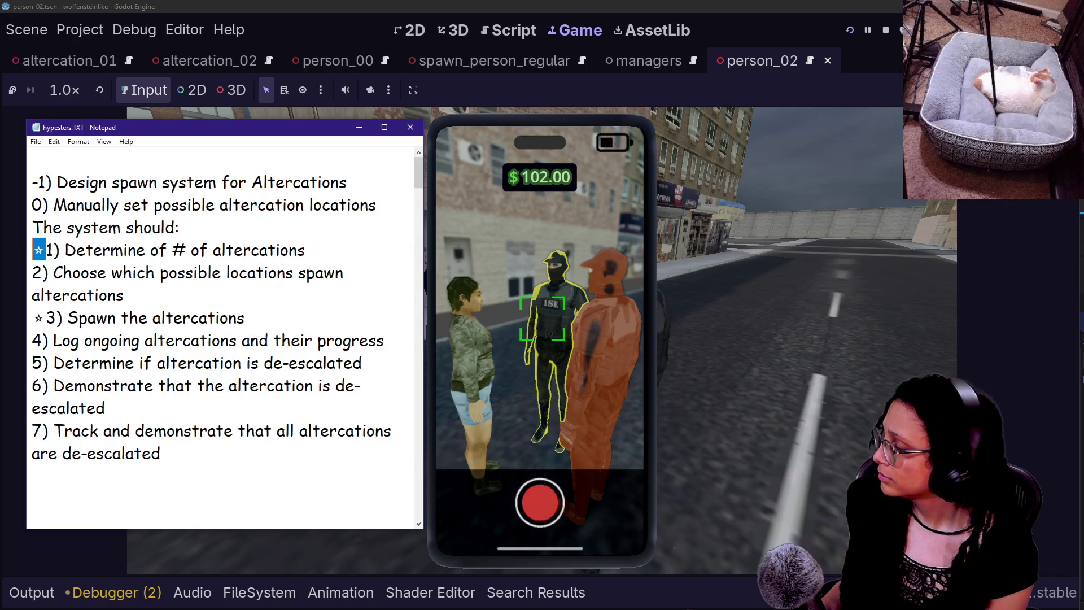
key(ctrl+x)
click(46, 318)
key(ctrl+v)
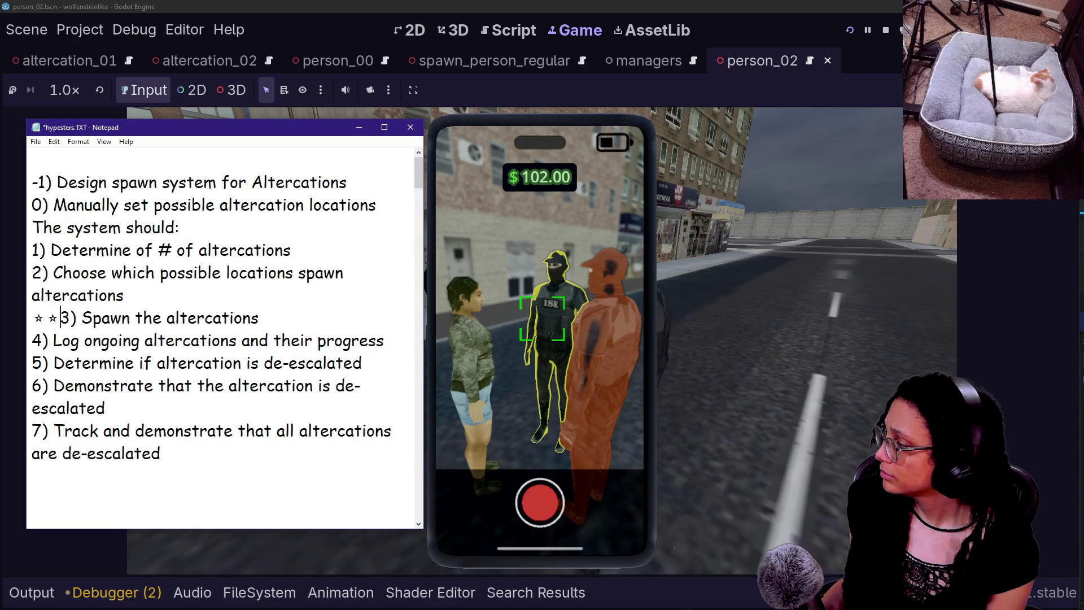
key(ctrl+s)
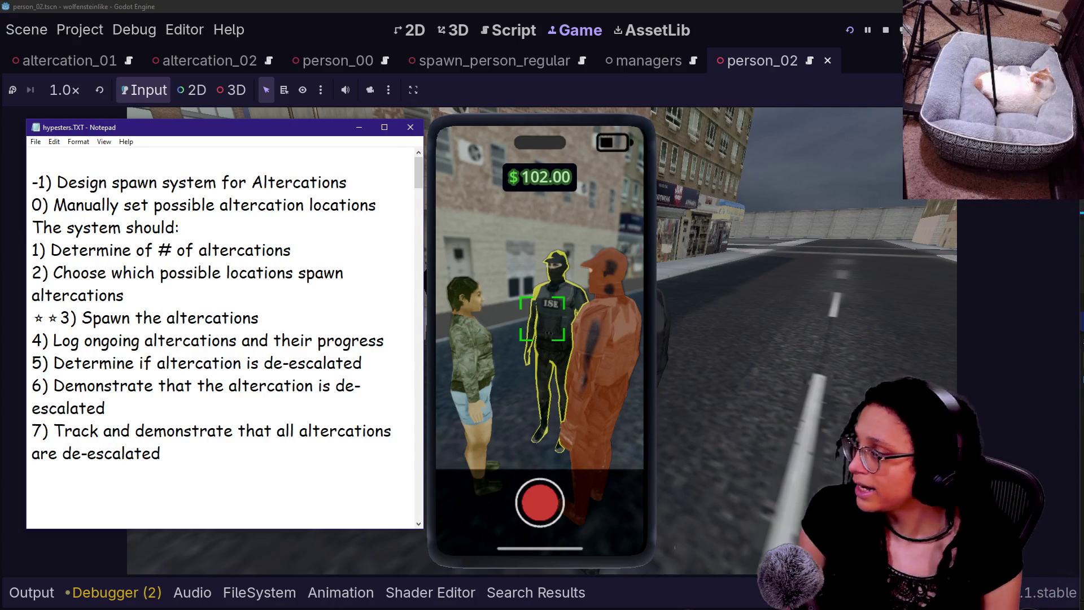
Select the opening lines and then most of the task list.
drag(68, 183, 288, 205)
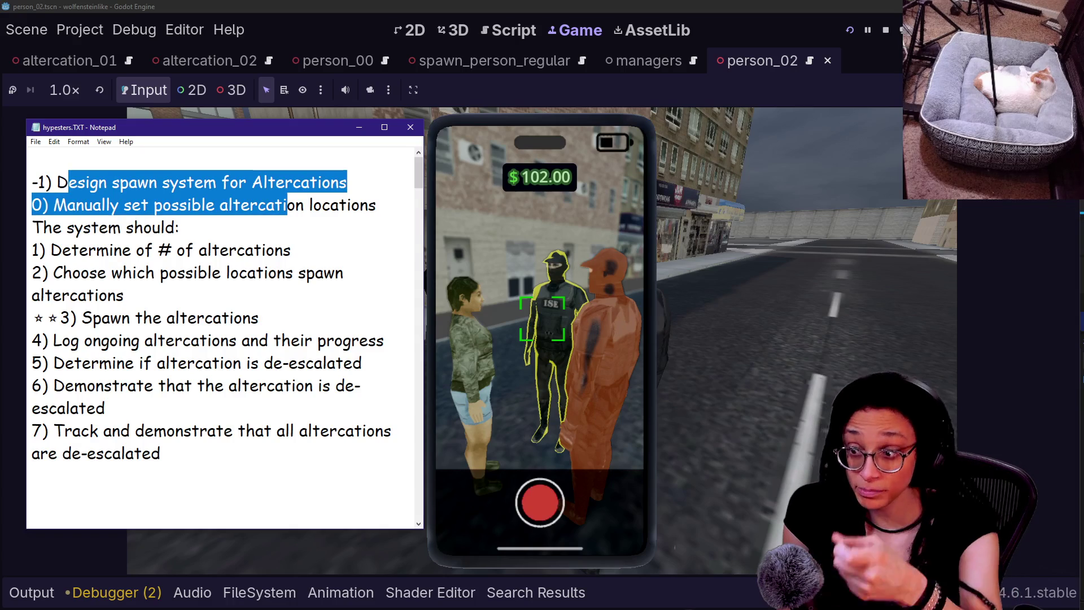
click(179, 227)
drag(32, 182, 279, 430)
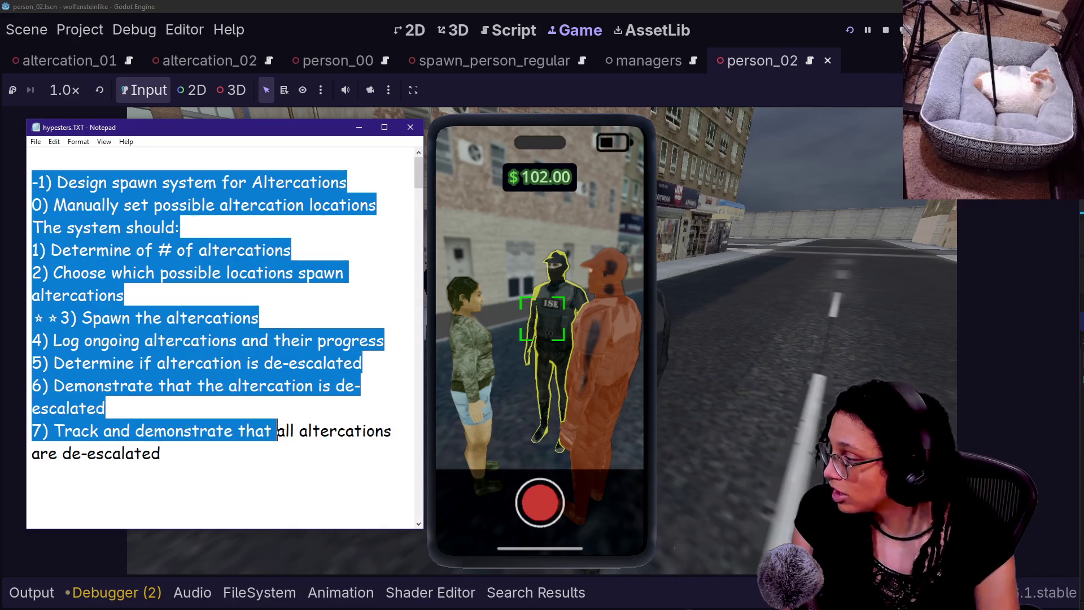
drag(34, 474, 3, 10)
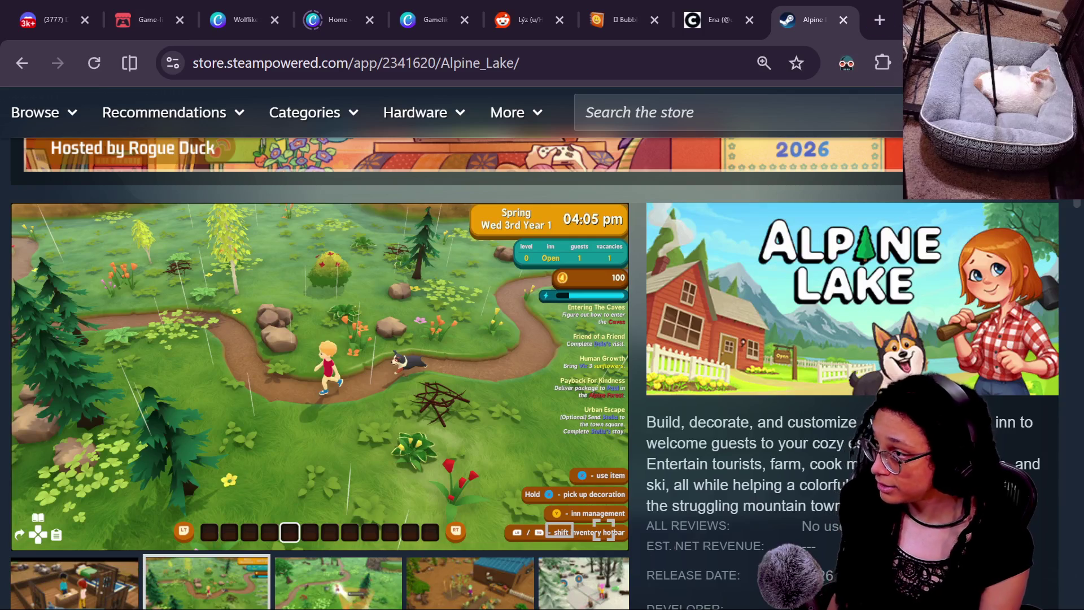
Open a new browser tab next to the Steam Alpine Lake page.
click(884, 20)
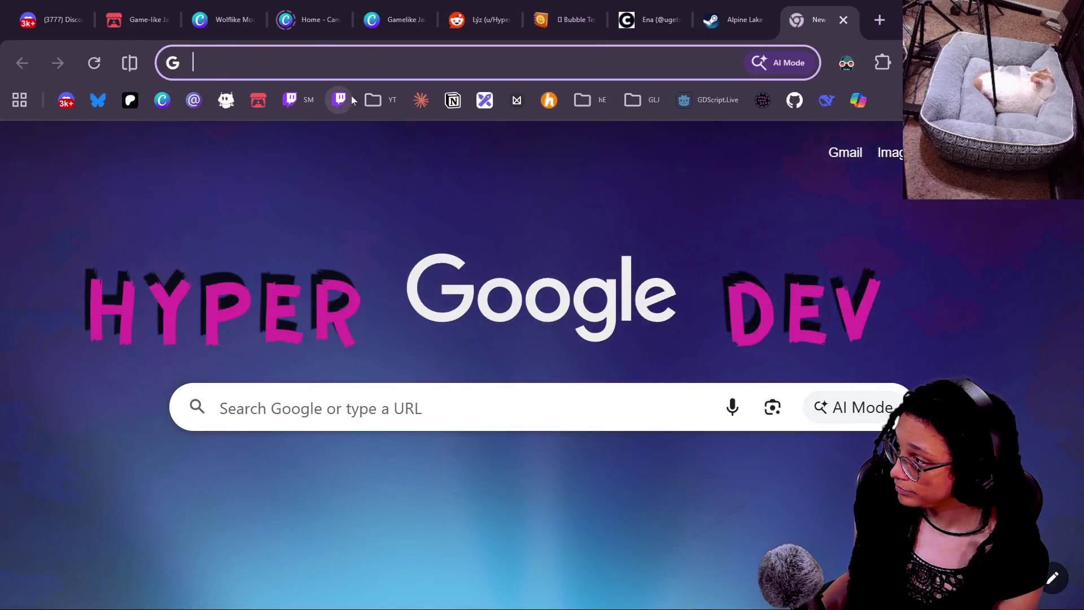
Go to YouTube via the YT bookmark and open the Subscriptions feed.
click(395, 100)
click(401, 139)
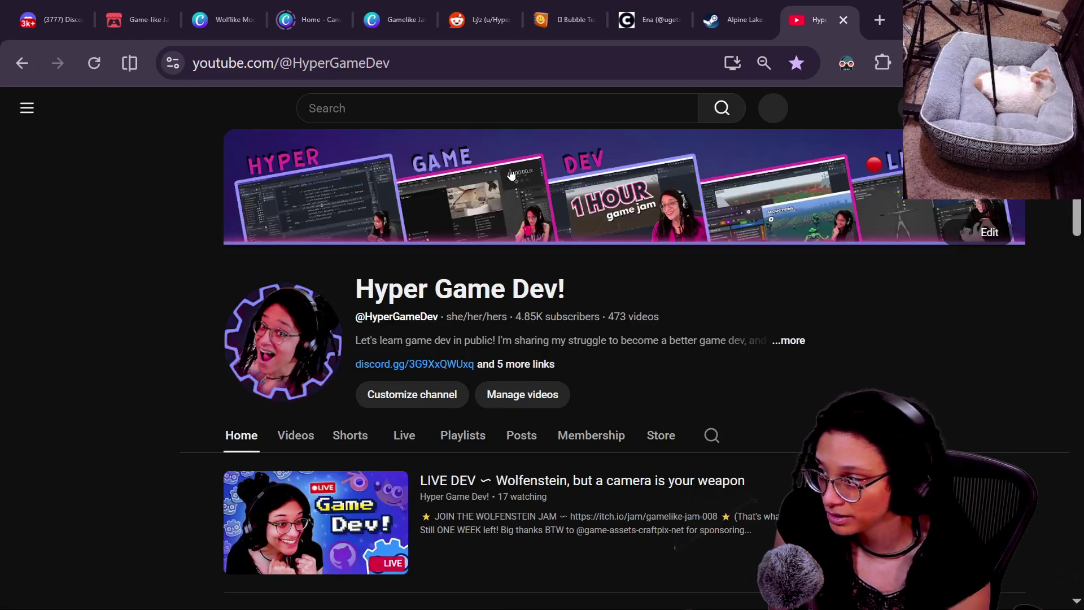
click(74, 161)
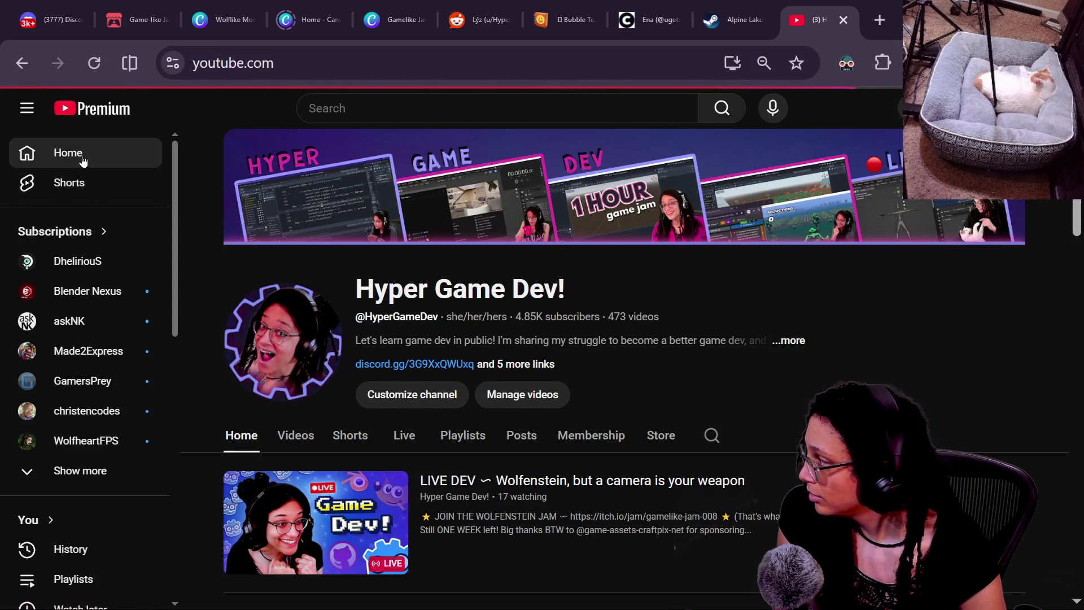
click(56, 231)
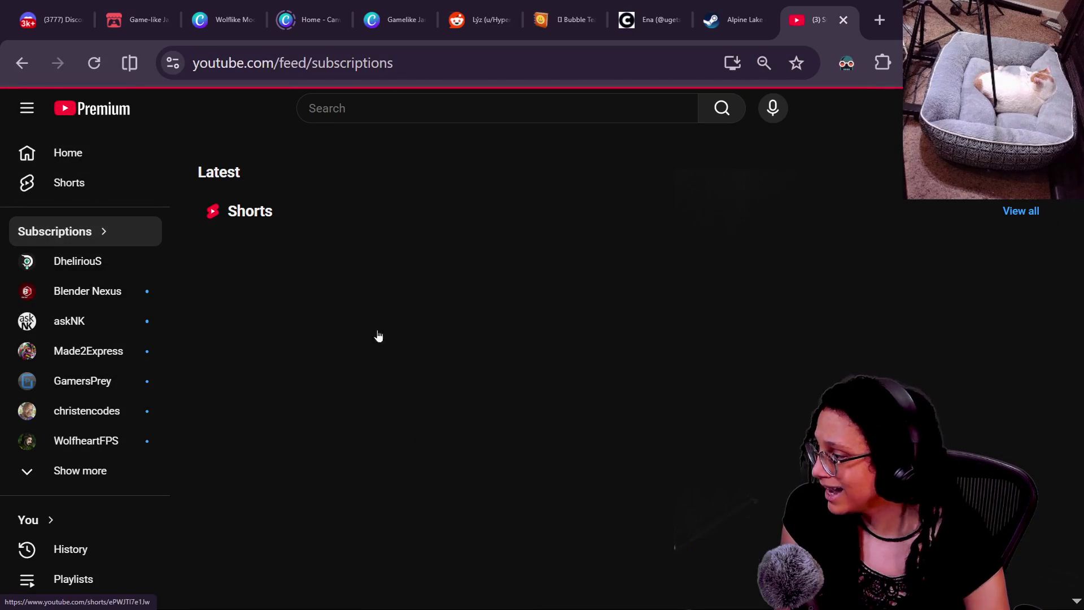
scroll(594, 209, down, 6)
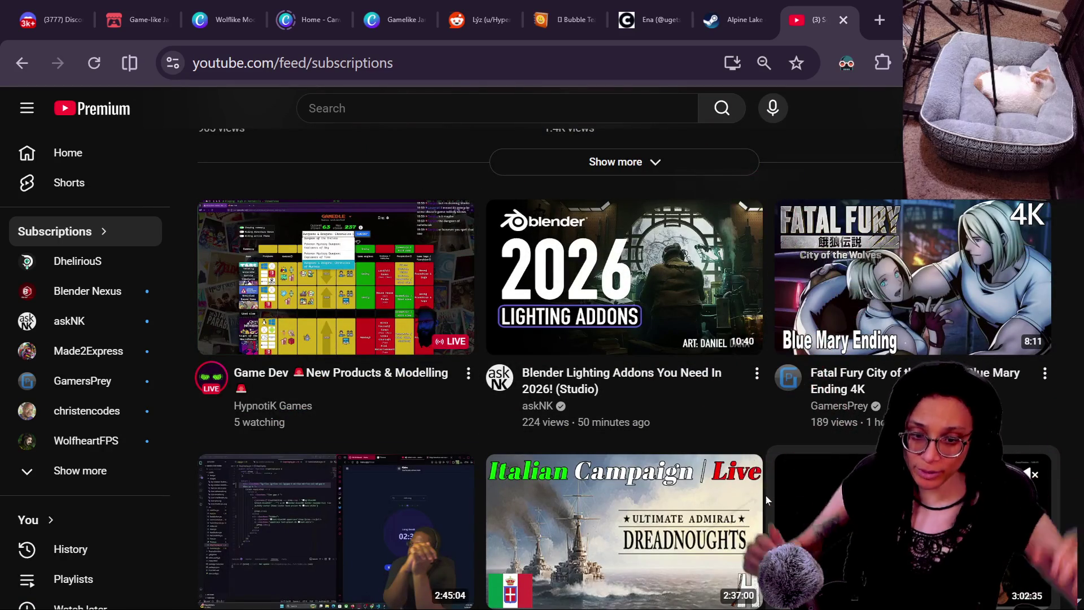
Open the live 'Game Dev New Products & Modelling' stream in a new tab and switch to it.
right_click(357, 375)
click(441, 145)
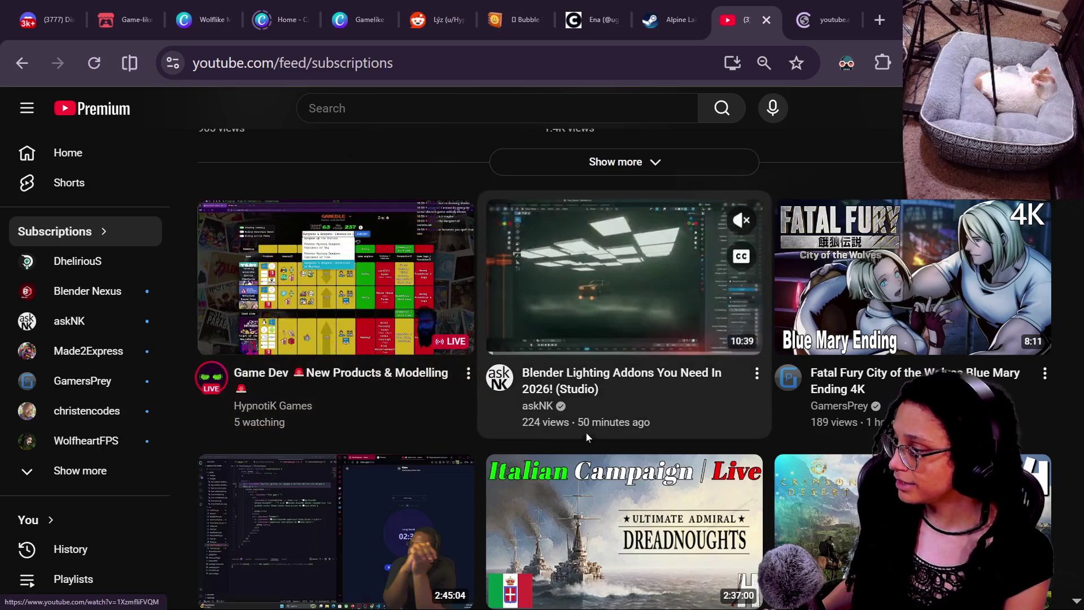
scroll(587, 433, down, 3)
scroll(497, 483, up, 10)
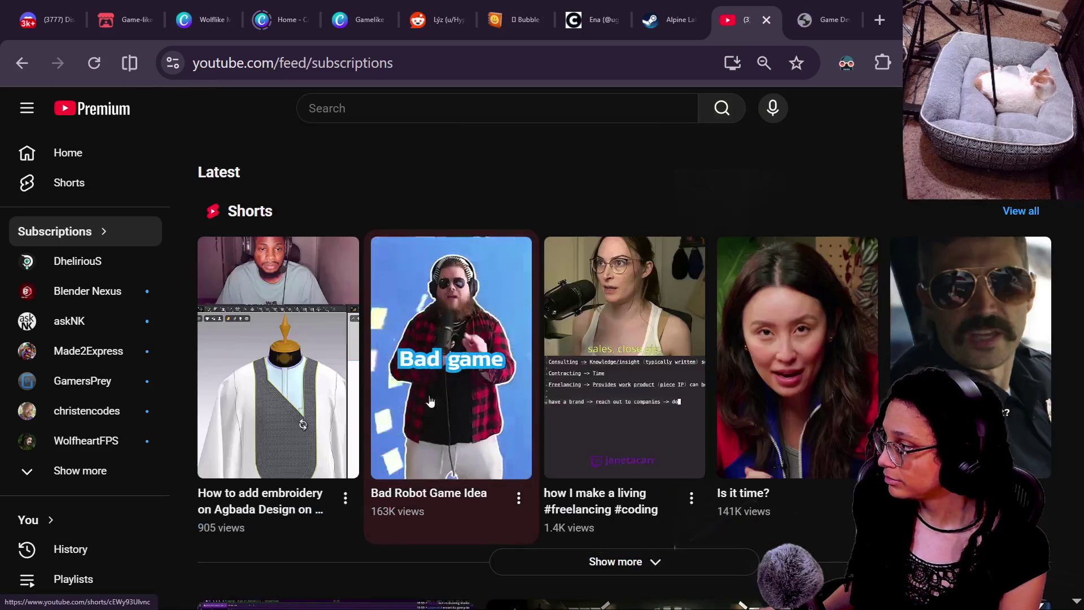
click(838, 7)
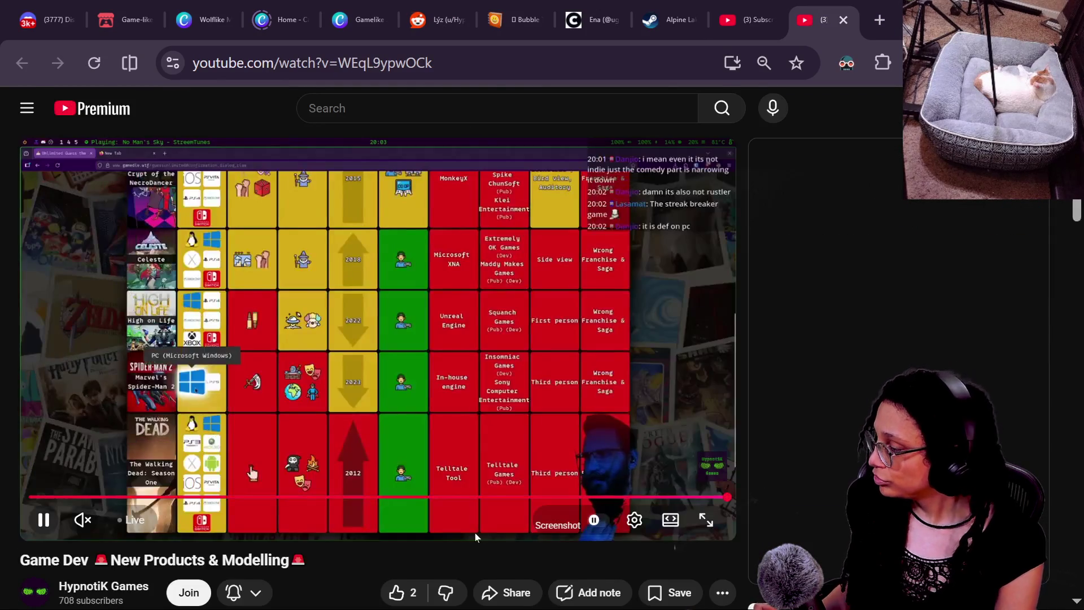
Show YouTube's Create options (upload video, go live, create post) over the stream.
scroll(475, 533, down, 2)
scroll(322, 575, up, 2)
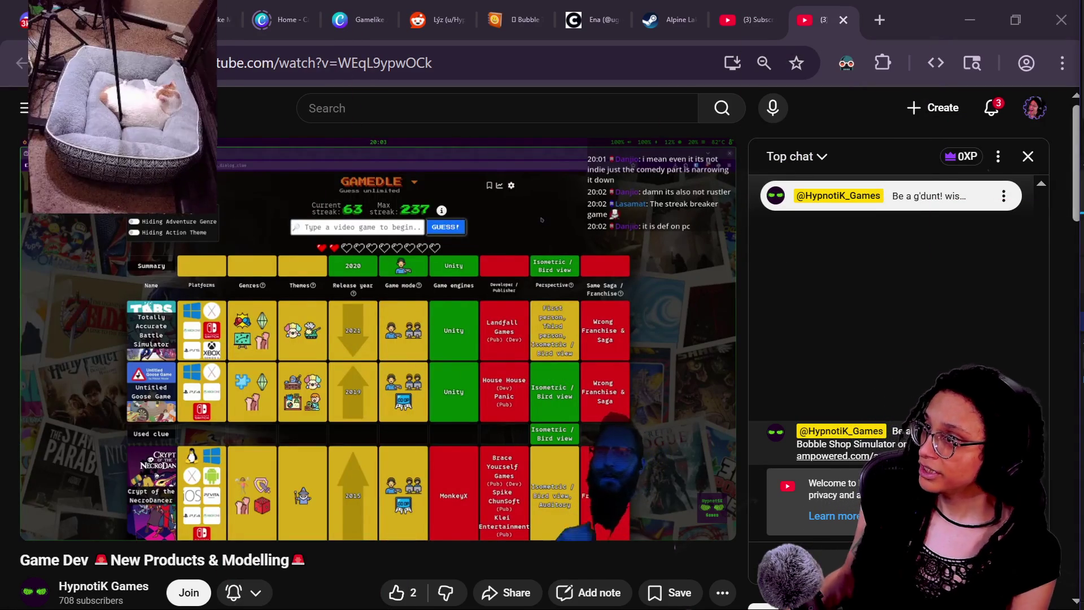
click(933, 107)
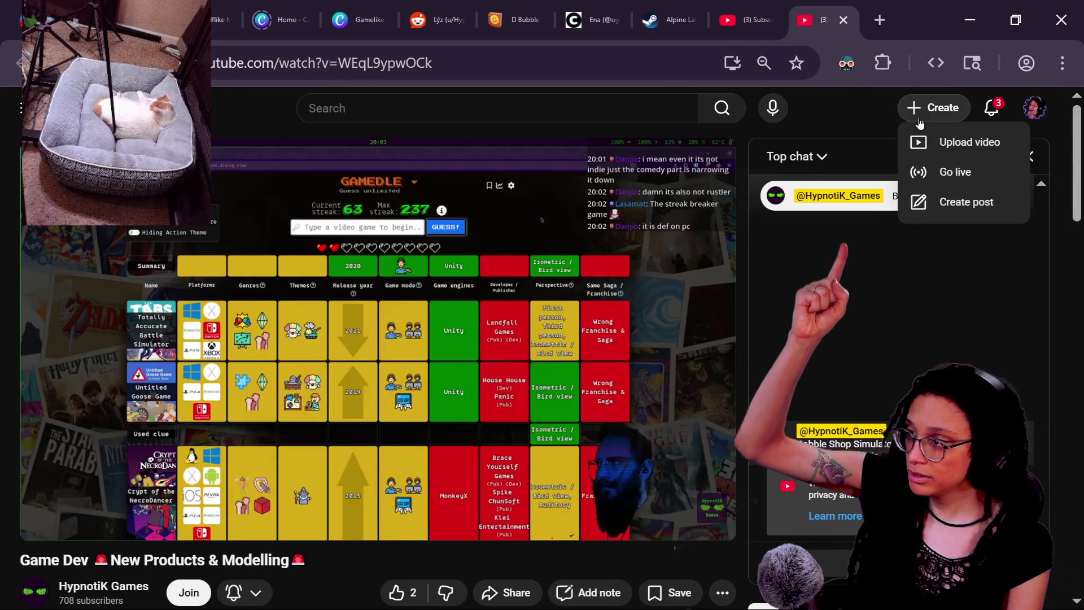
Open the current stream's control room in YouTube Studio and edit its stream settings.
click(948, 175)
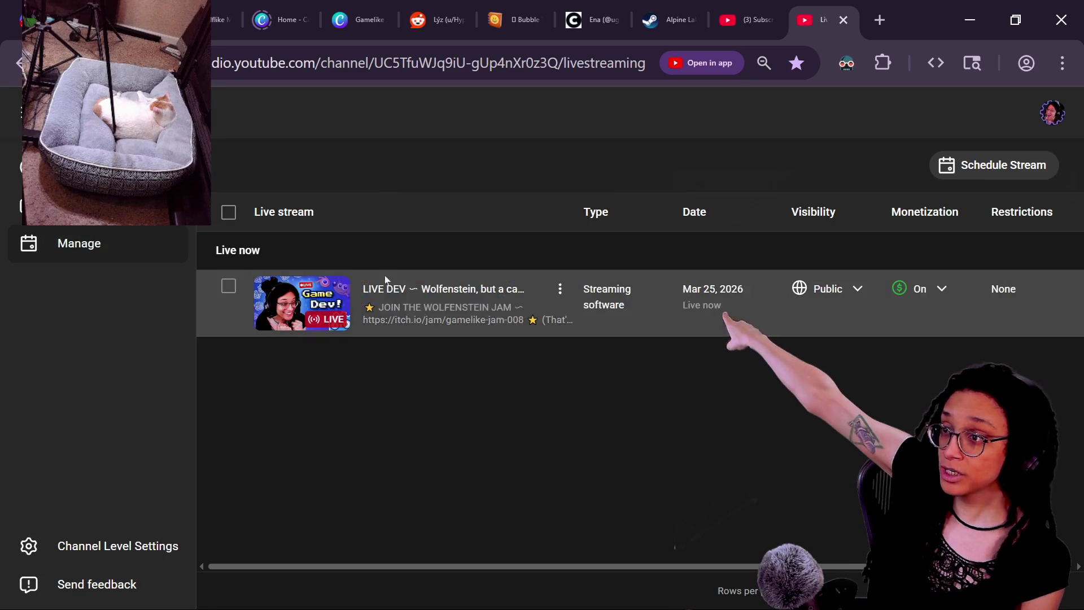
click(391, 290)
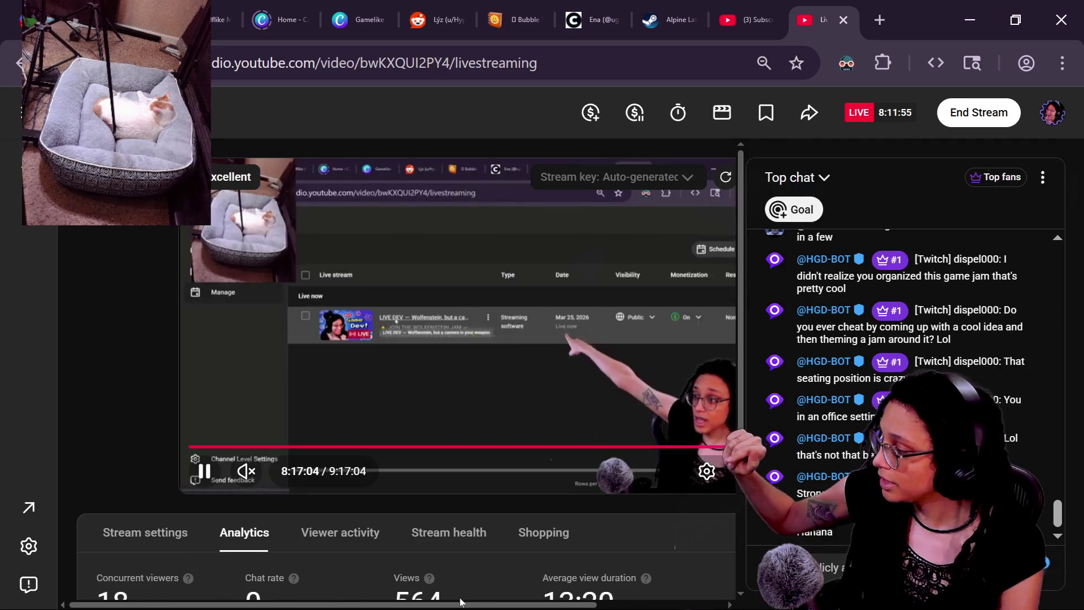
click(142, 542)
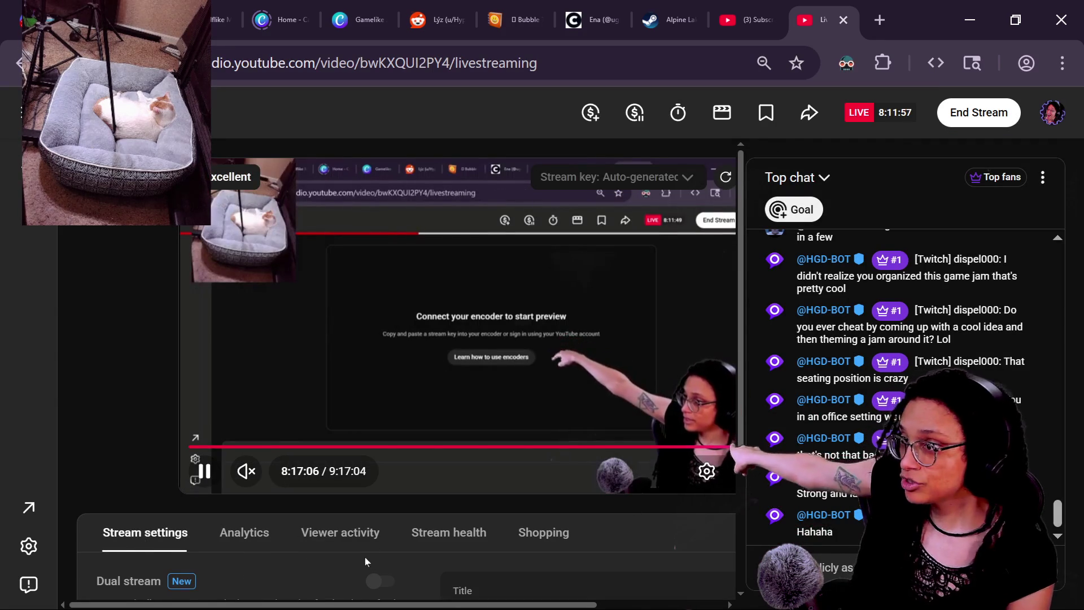
drag(514, 604, 641, 586)
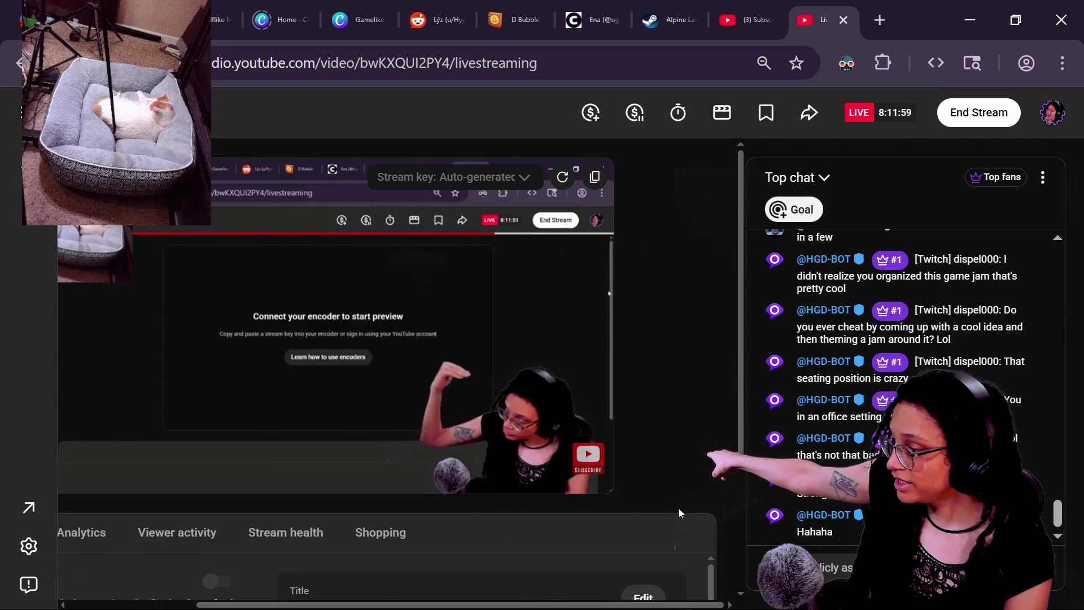
scroll(683, 497, down, 1)
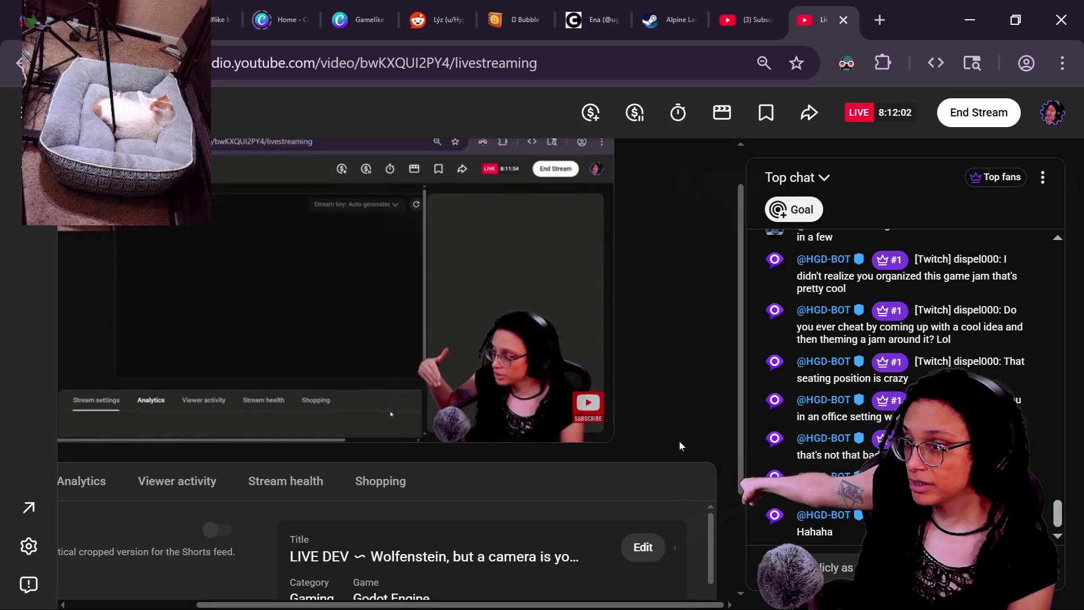
scroll(636, 559, down, 2)
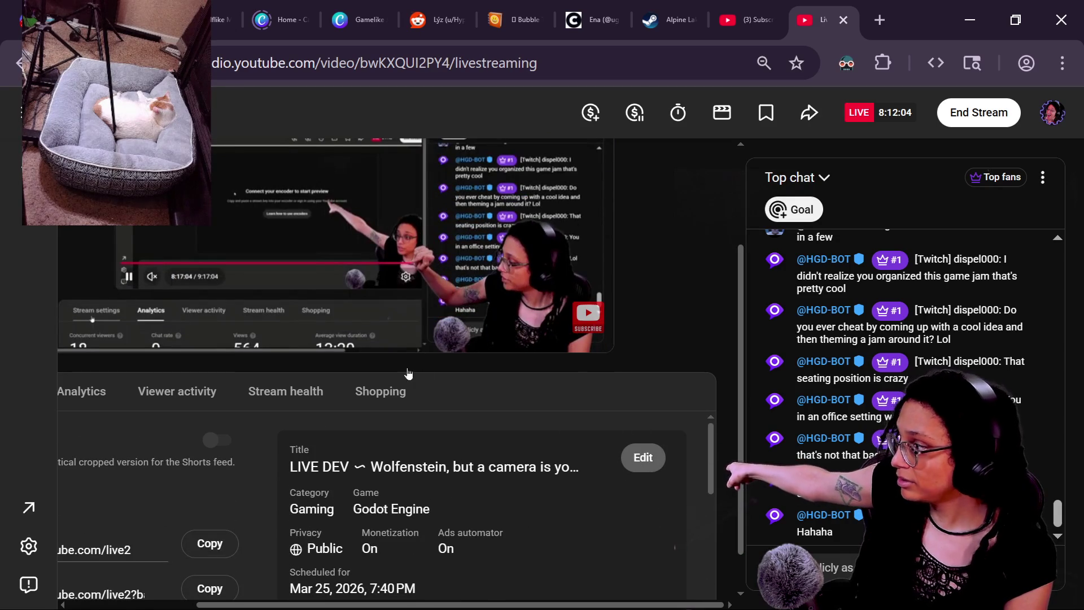
click(644, 458)
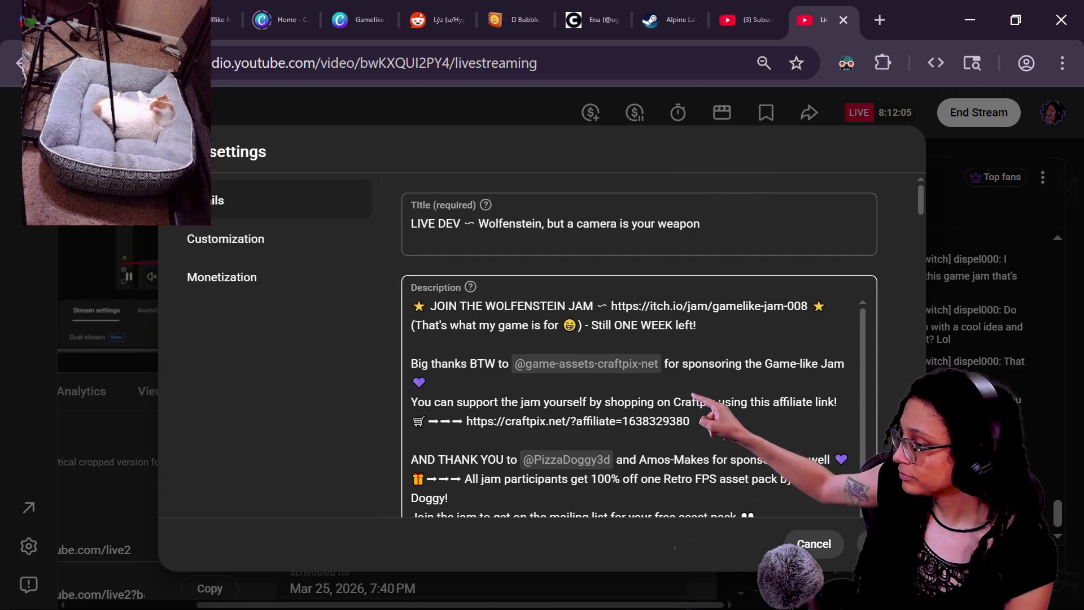
Set the live stream to redirect viewers to the Game Dev New Products & Modelling stream, and save.
click(278, 238)
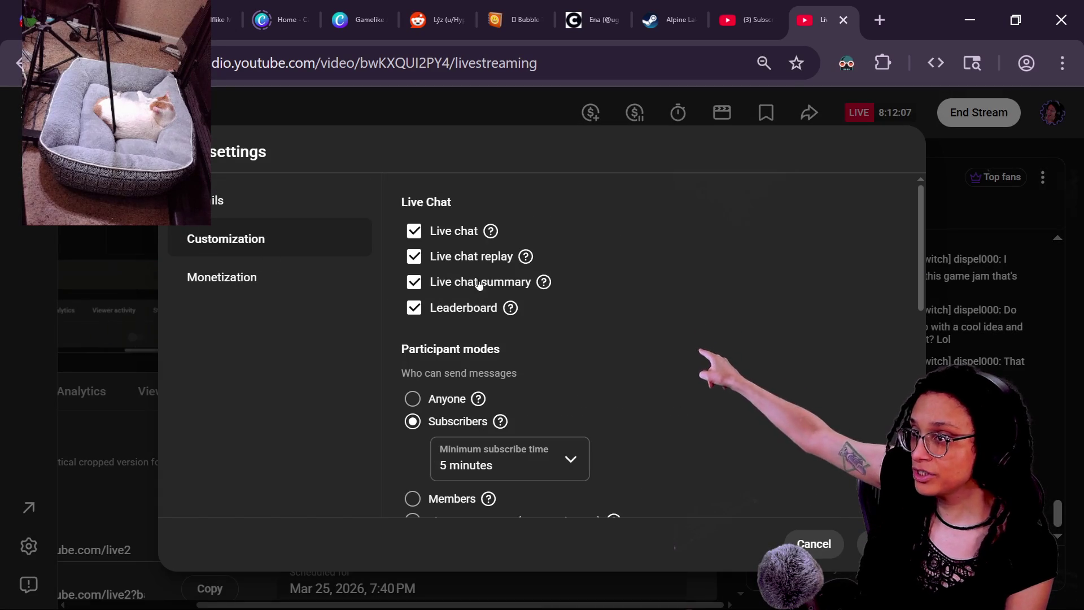
scroll(439, 309, down, 8)
click(418, 373)
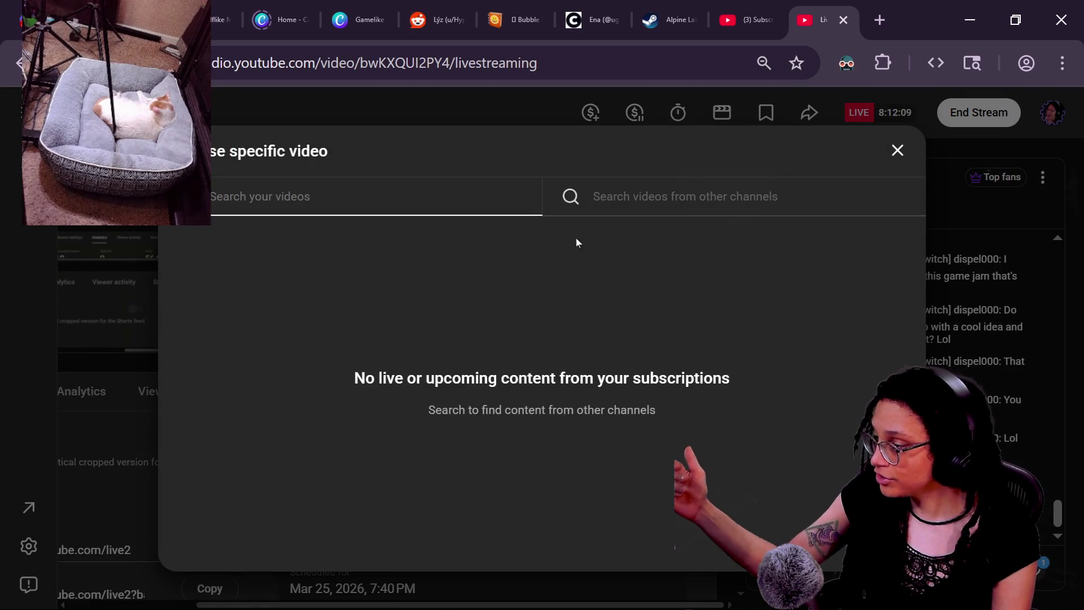
click(708, 218)
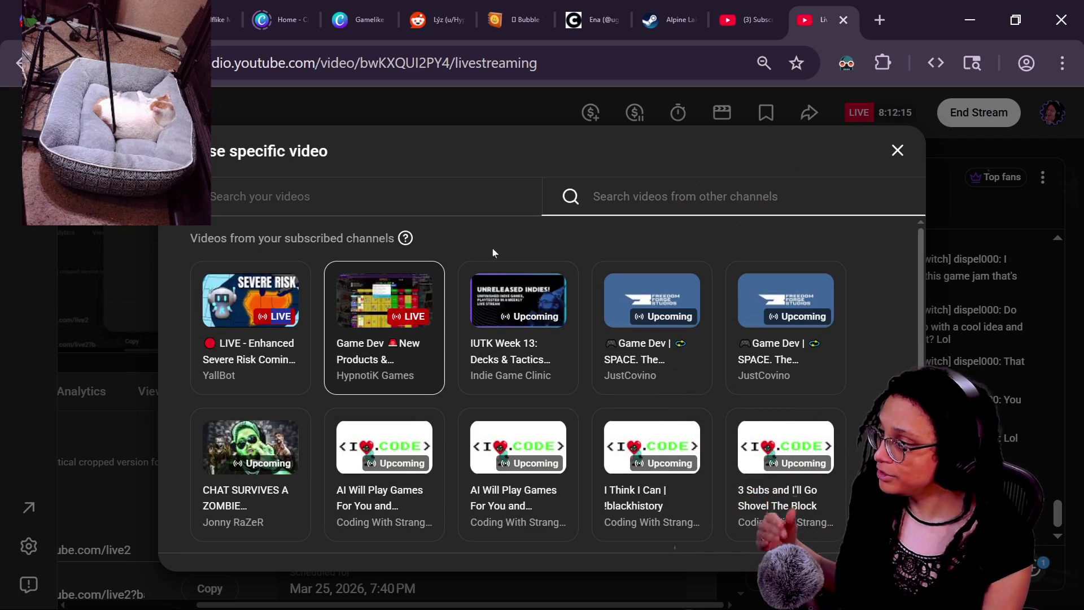
click(441, 279)
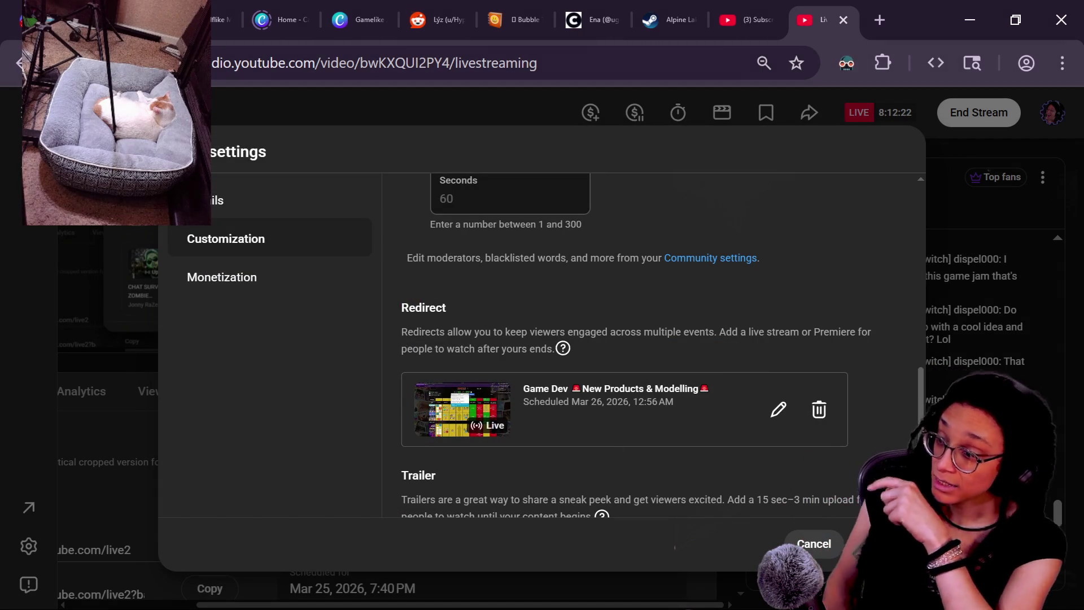
click(878, 543)
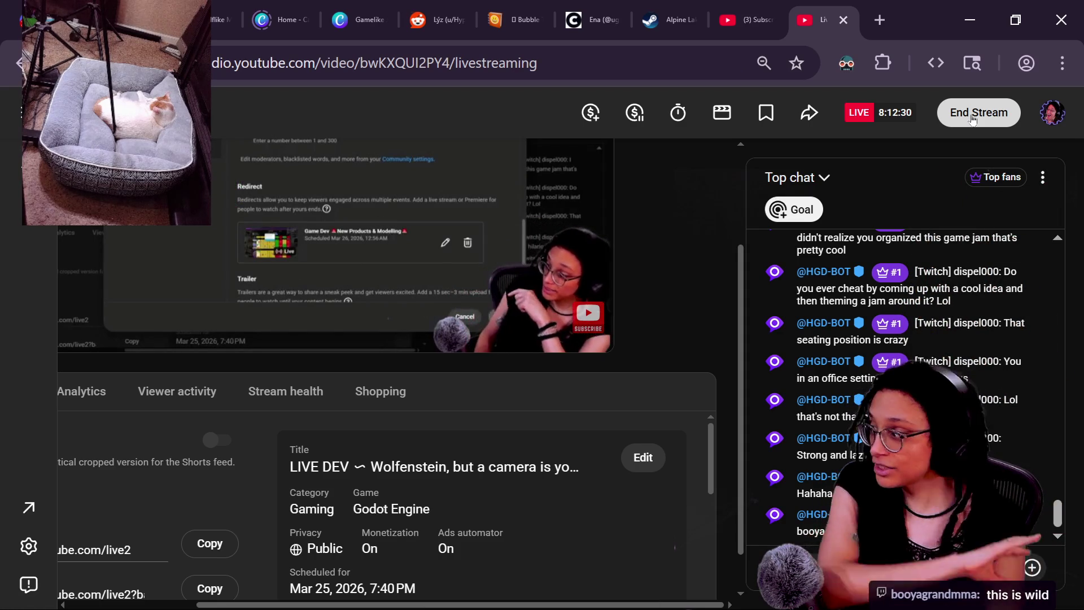
Show the stream analytics: 17 concurrent viewers, 564 views, 13:21 average view duration.
mouse_move(159, 305)
click(81, 391)
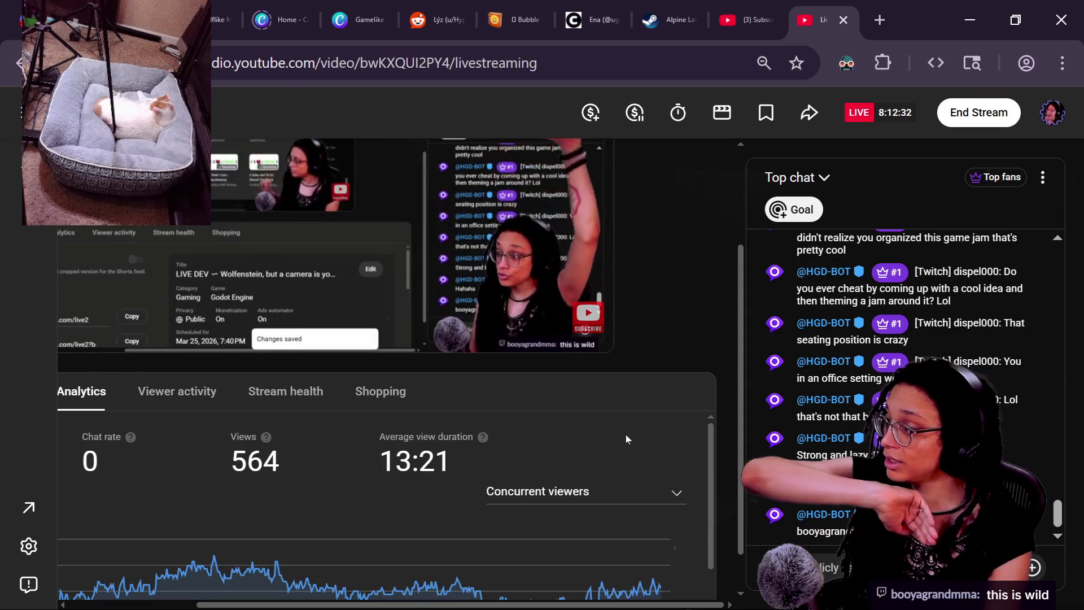
scroll(625, 439, down, 2)
scroll(626, 439, up, 2)
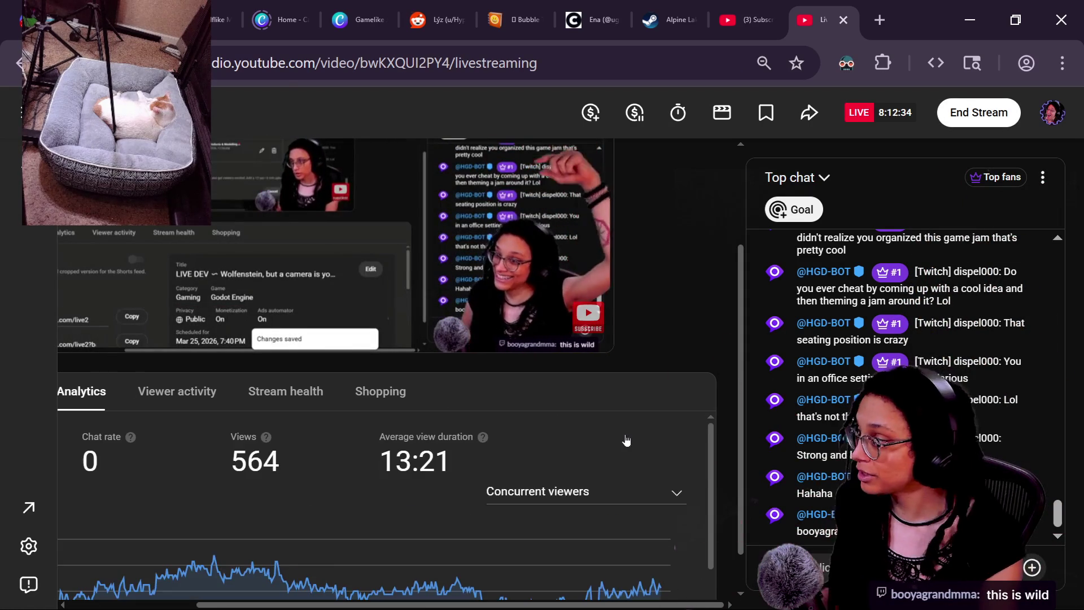
Pause the stream preview and bring the second browser window to the front.
scroll(671, 289, left, 3)
click(671, 291)
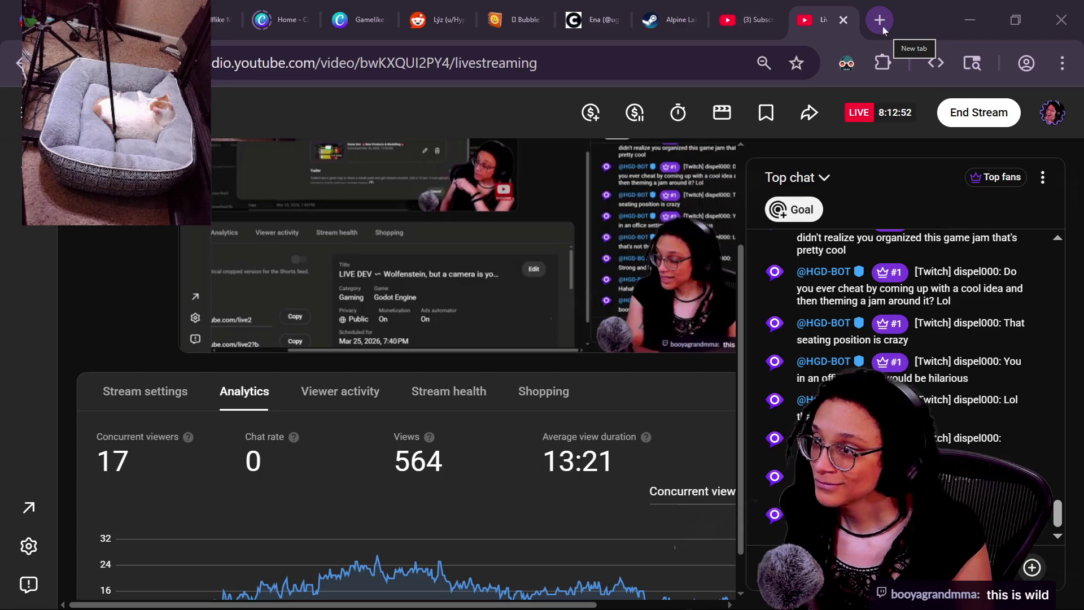
mouse_move(1083, 215)
mouse_down()
mouse_move(394, 183)
mouse_move(412, 163)
mouse_up()
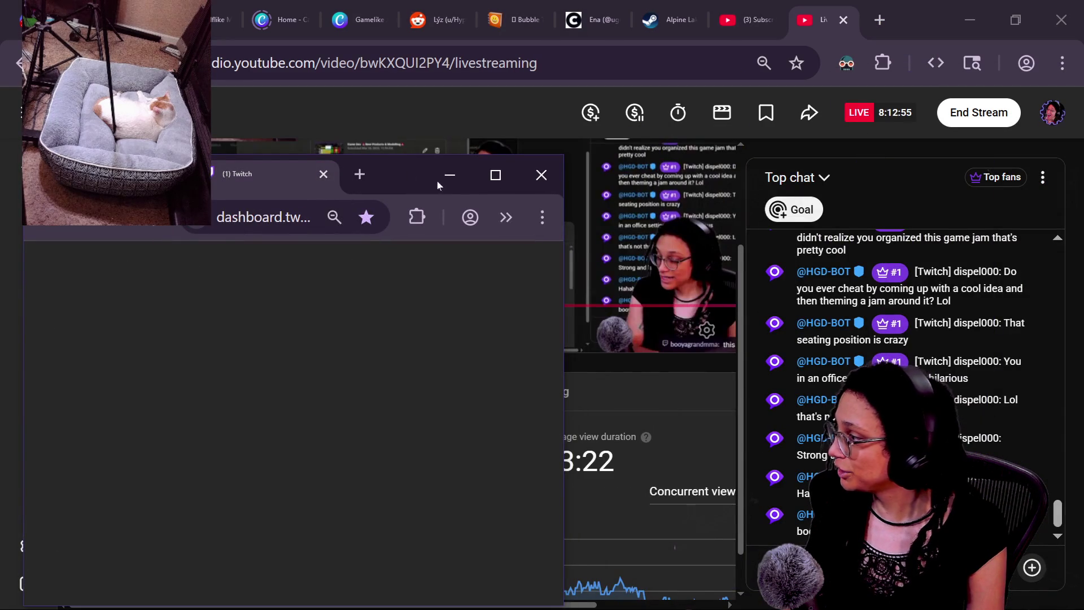
Switch to the Twitch Stream Manager tab and maximize its window.
click(360, 174)
click(212, 180)
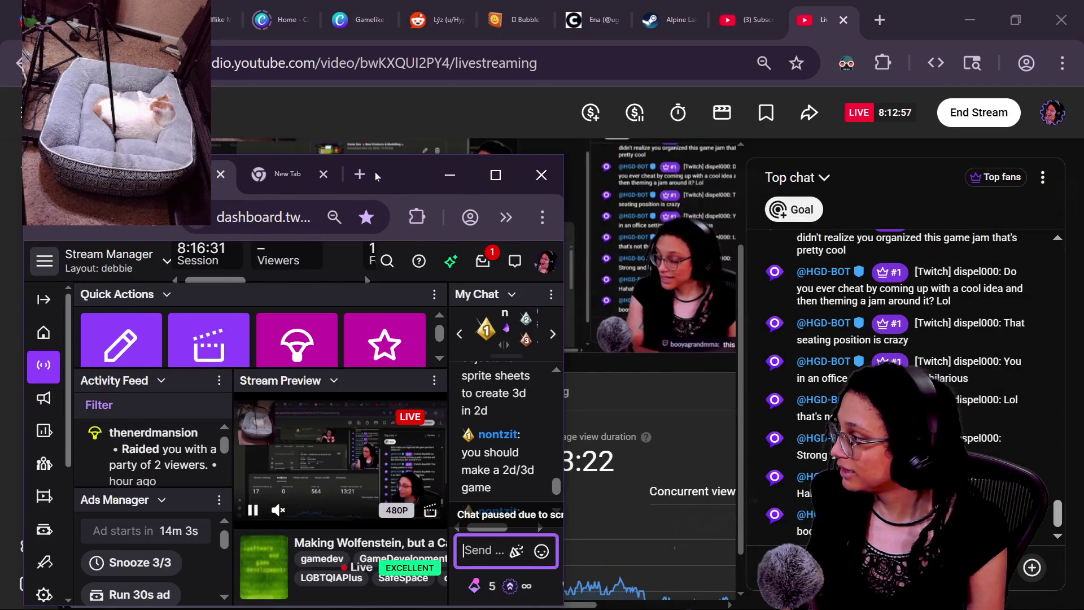
click(496, 175)
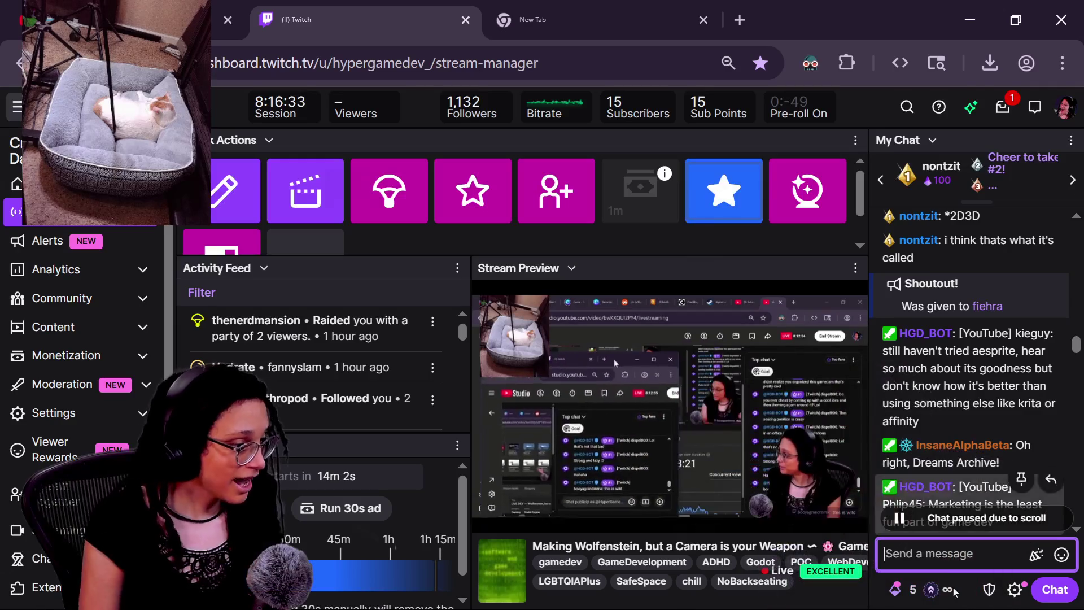
Begin a /raid command in Twitch chat, then return to the running Godot game.
scroll(971, 367, down, 5)
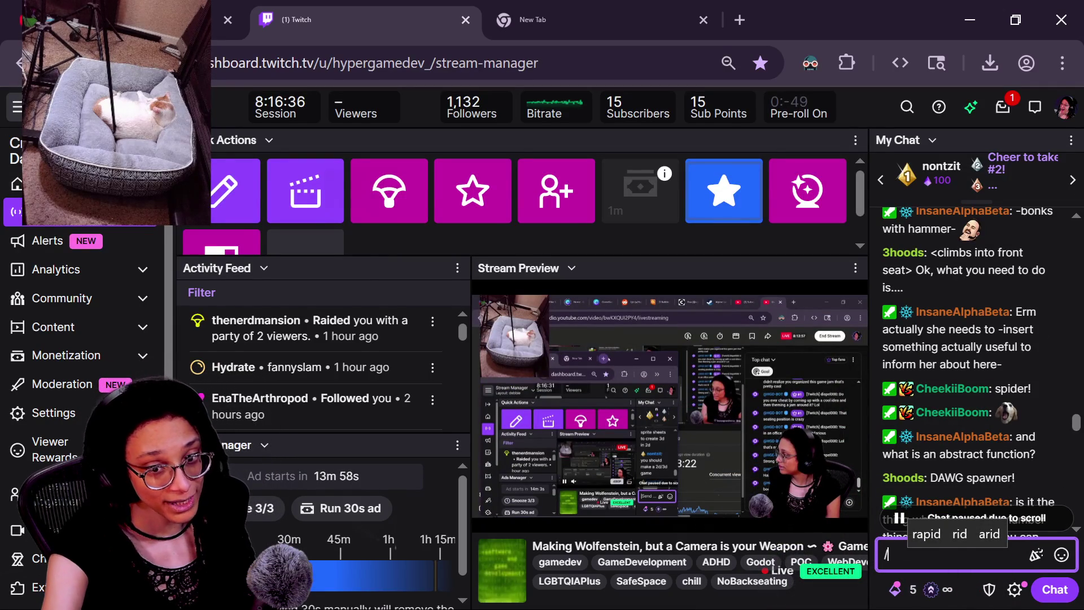
text(raid)
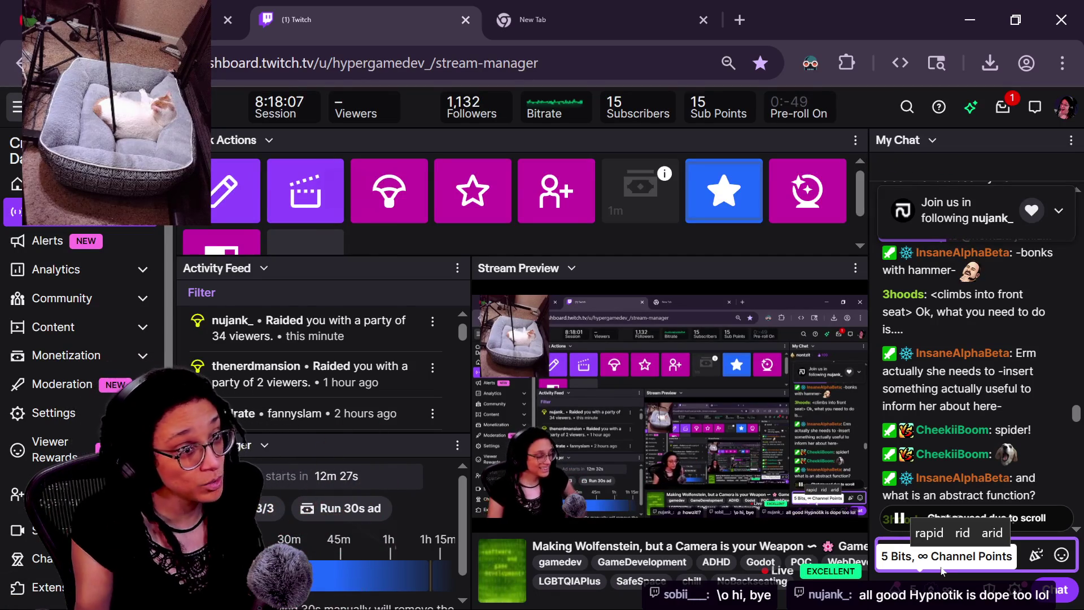
key(alt+Tab)
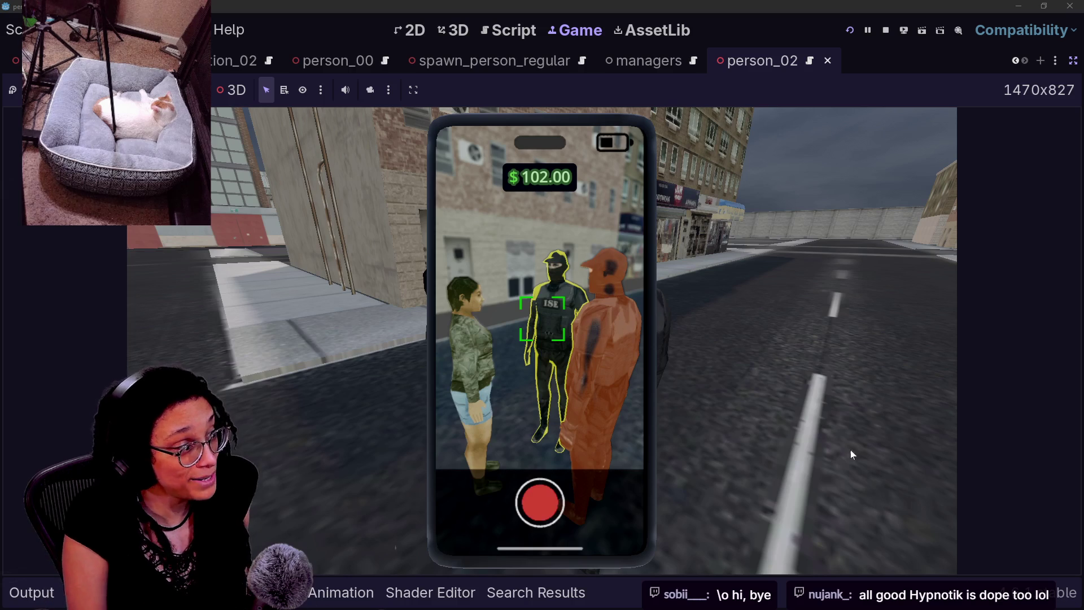
Photograph ISE agents with the phone camera until the money counter reads $200.00, then switch to YouTube Studio.
click(842, 447)
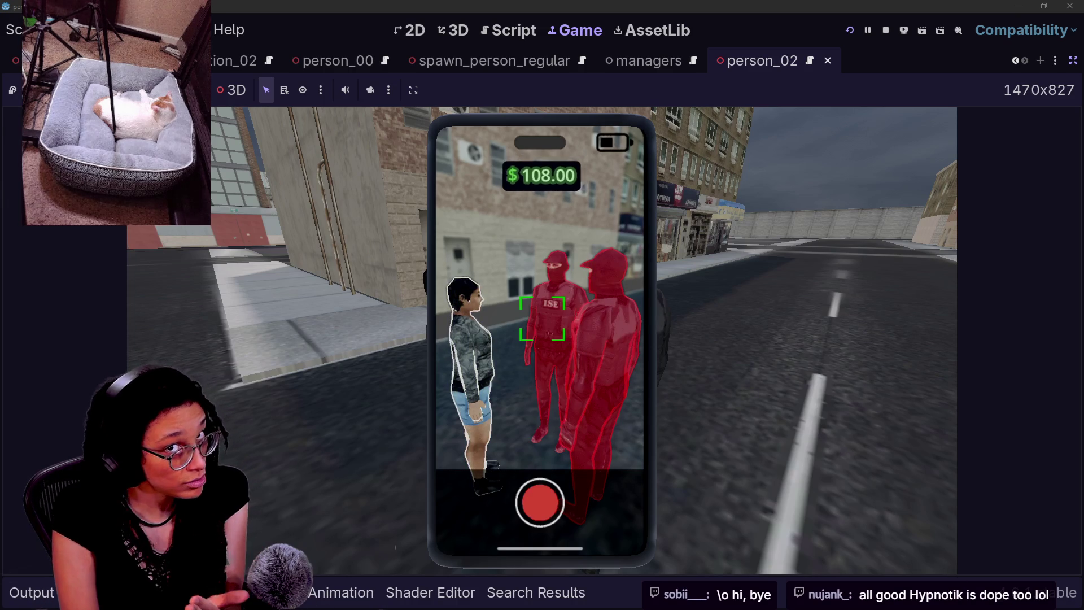
key(s)
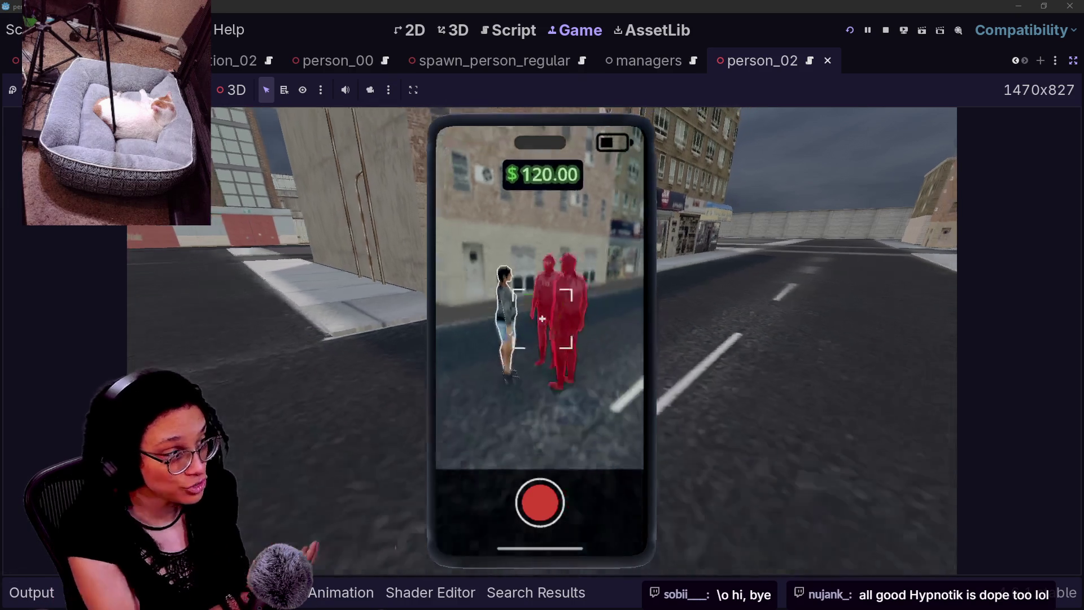
key(w)
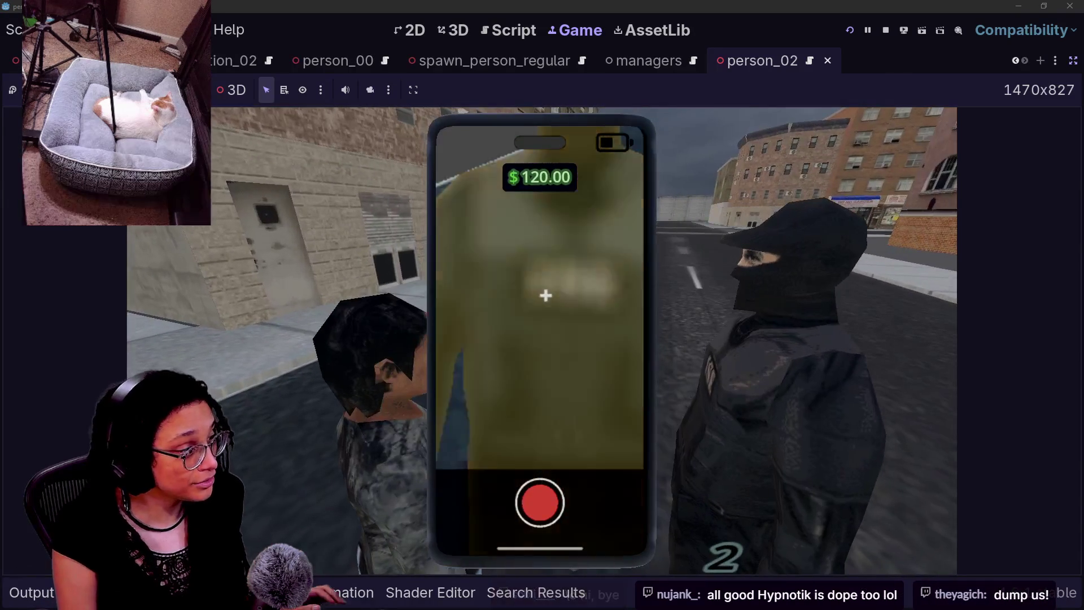
key(s)
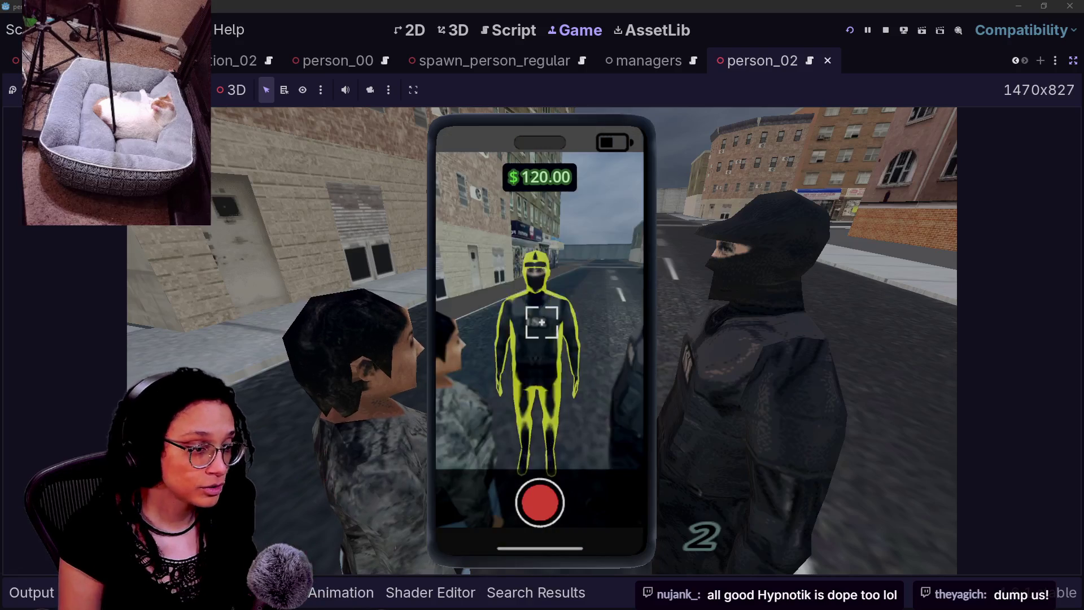
key(s)
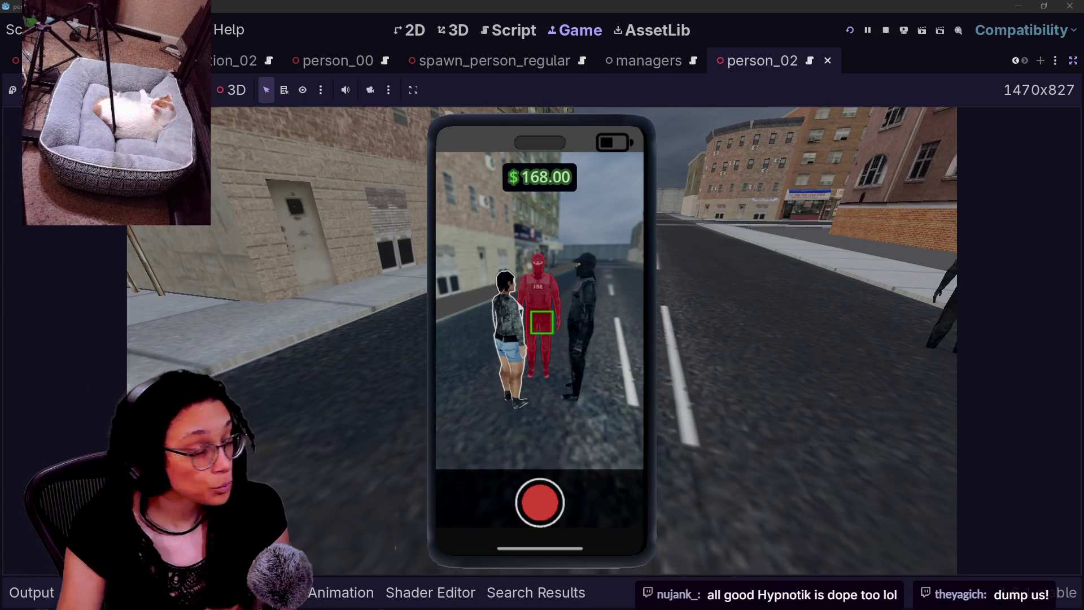
key(w)
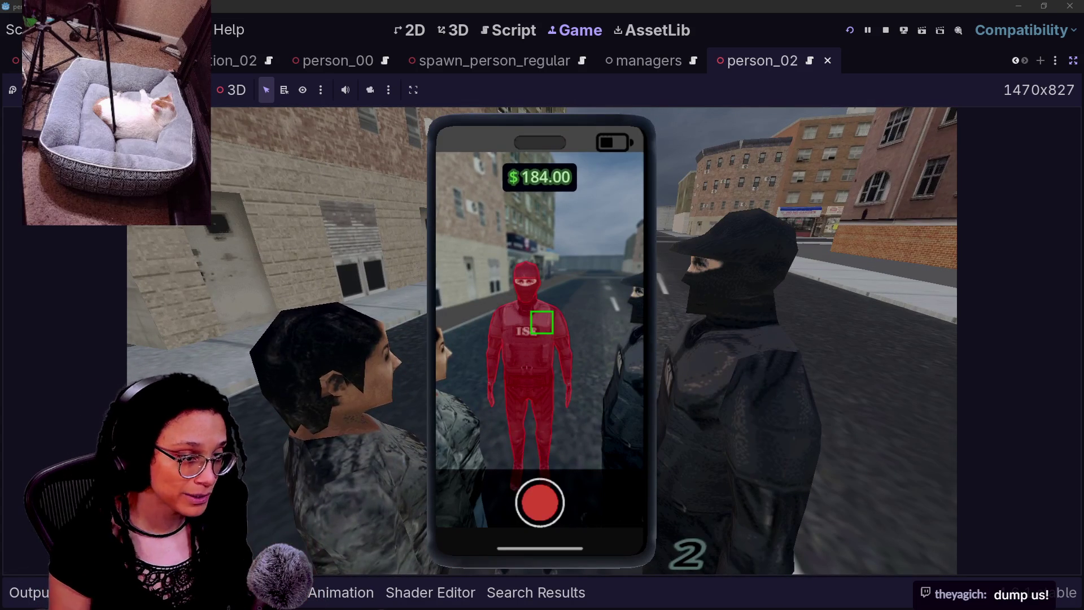
scroll(541, 305, up, 2)
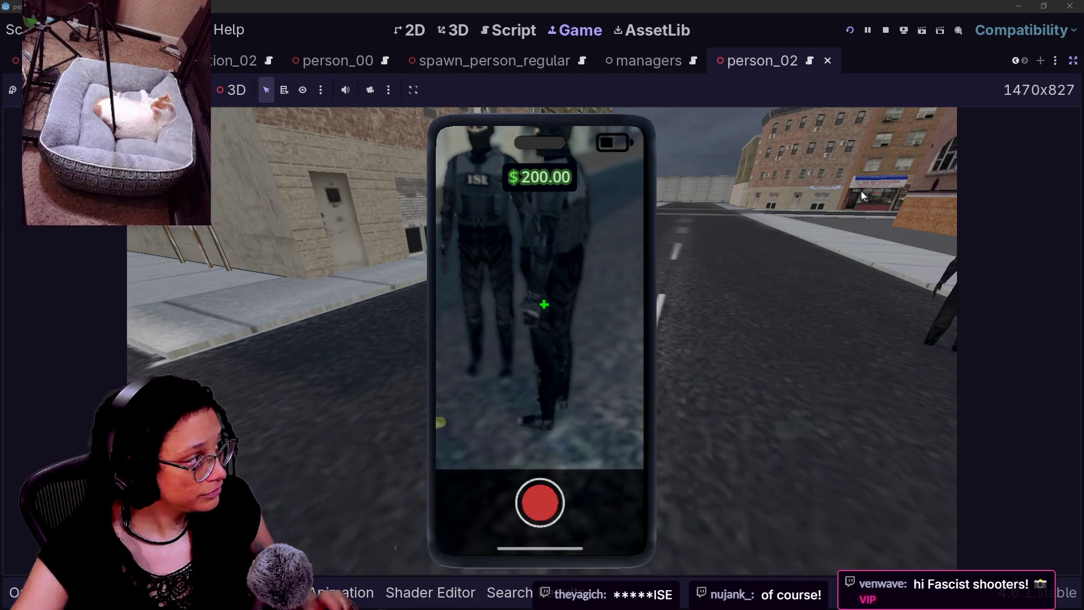
key(alt+Tab)
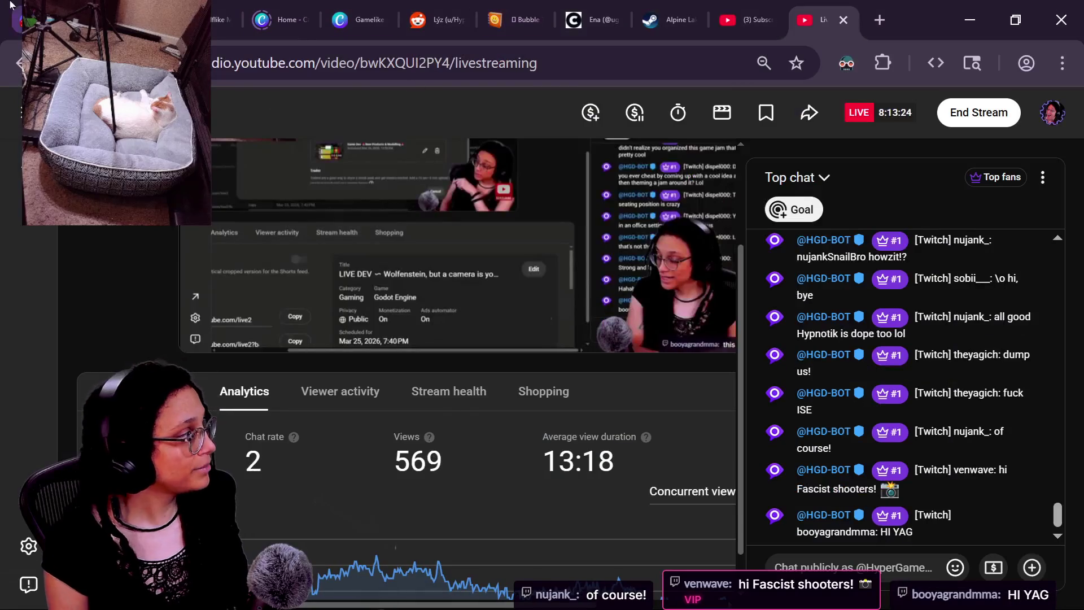
Bring up the itch.io Game-like Jam Wolfenstein 3-D page, select its URL, then return to Twitch Stream Manager.
click(19, 5)
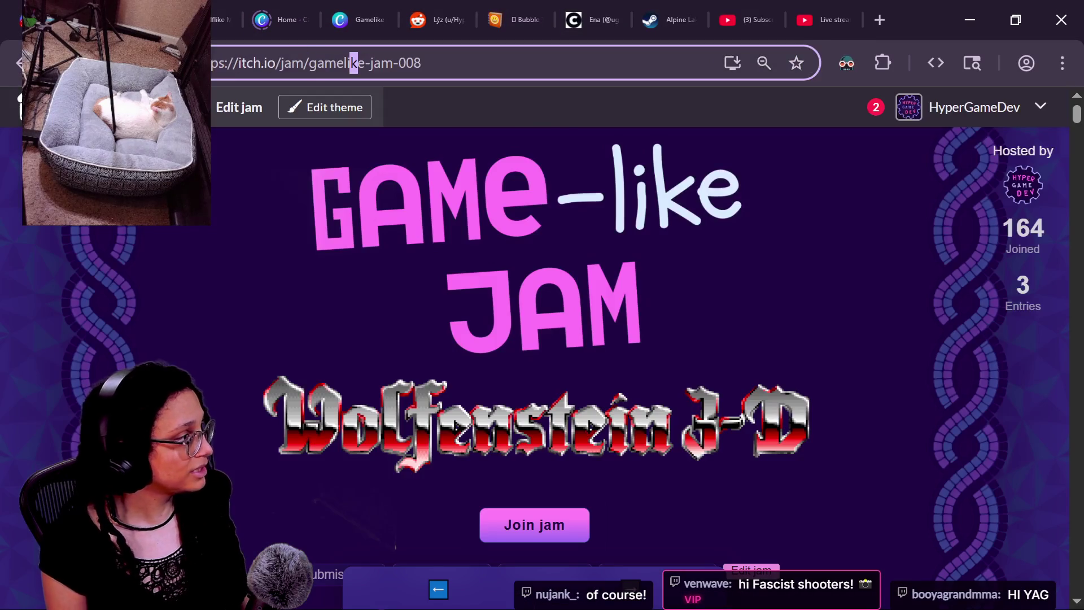
click(353, 63)
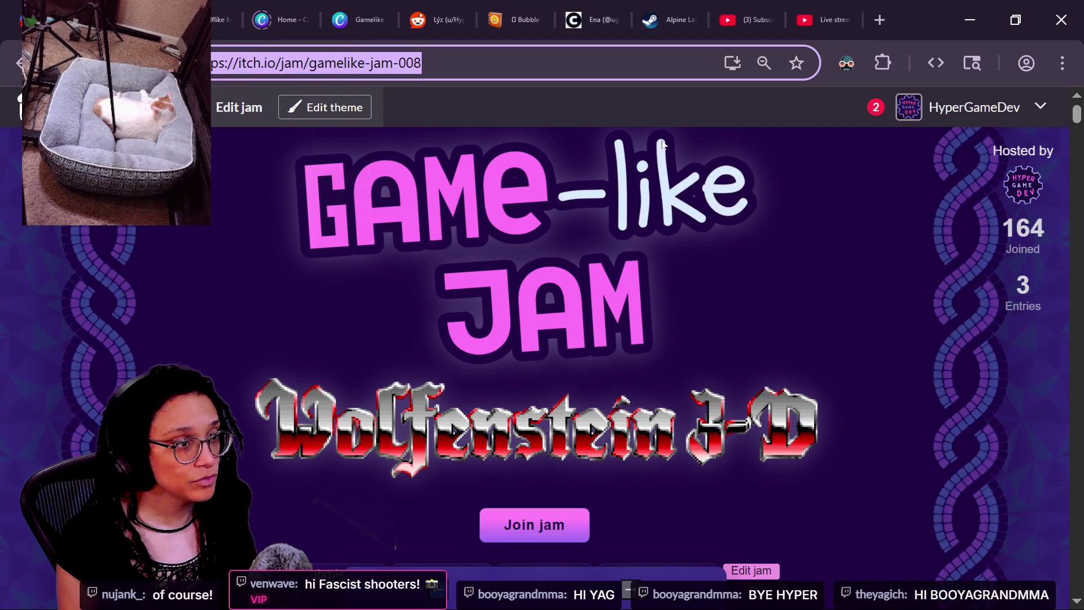
key(alt+Tab)
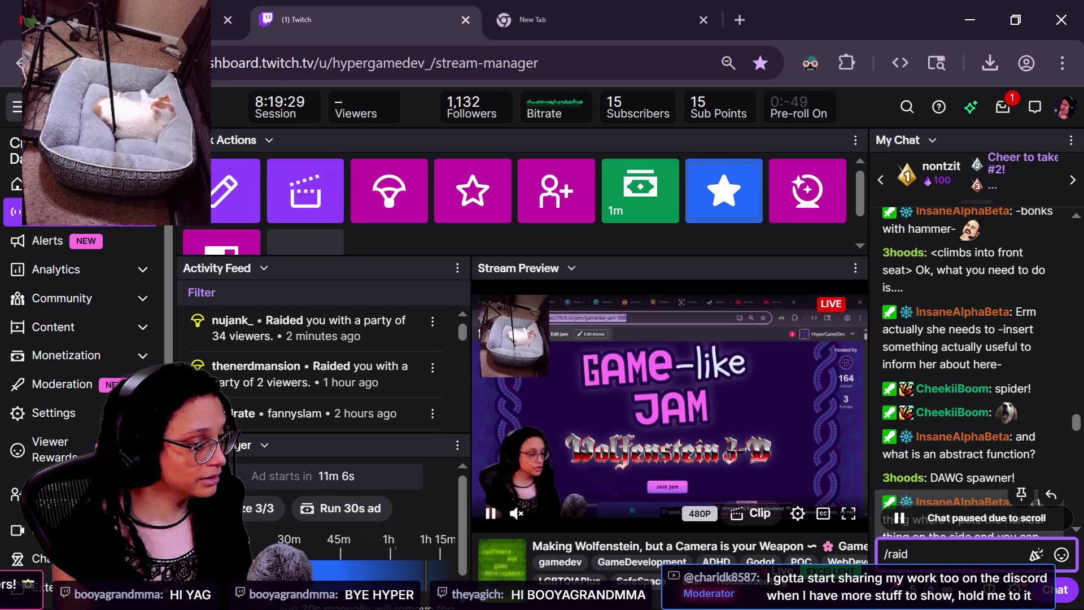
Start the 59-viewer raid from the chat window, then return to the itch.io jam page.
key(alt+Tab)
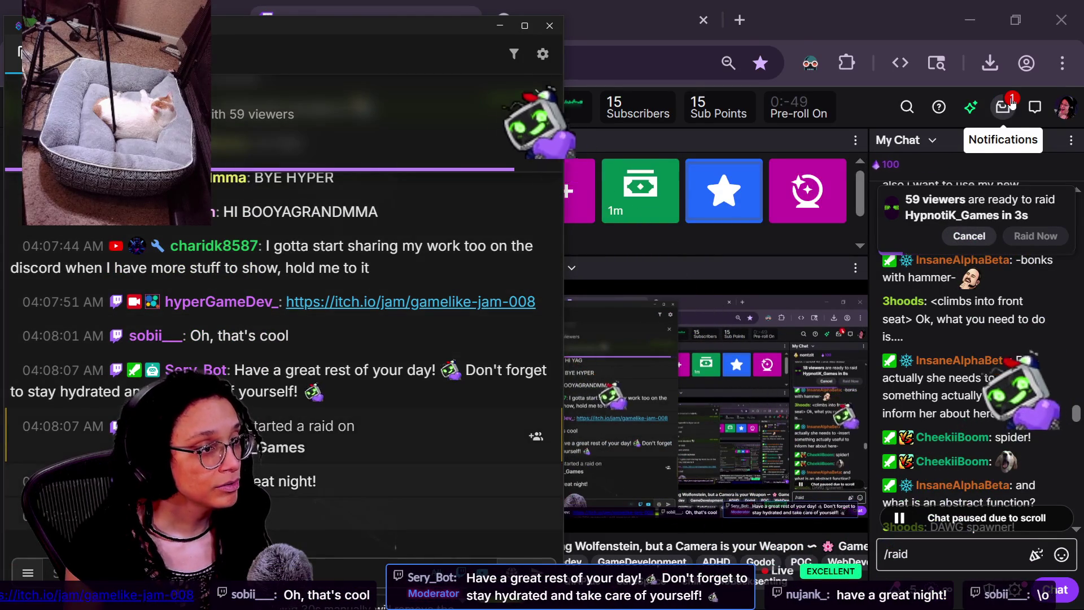
key(alt+Tab)
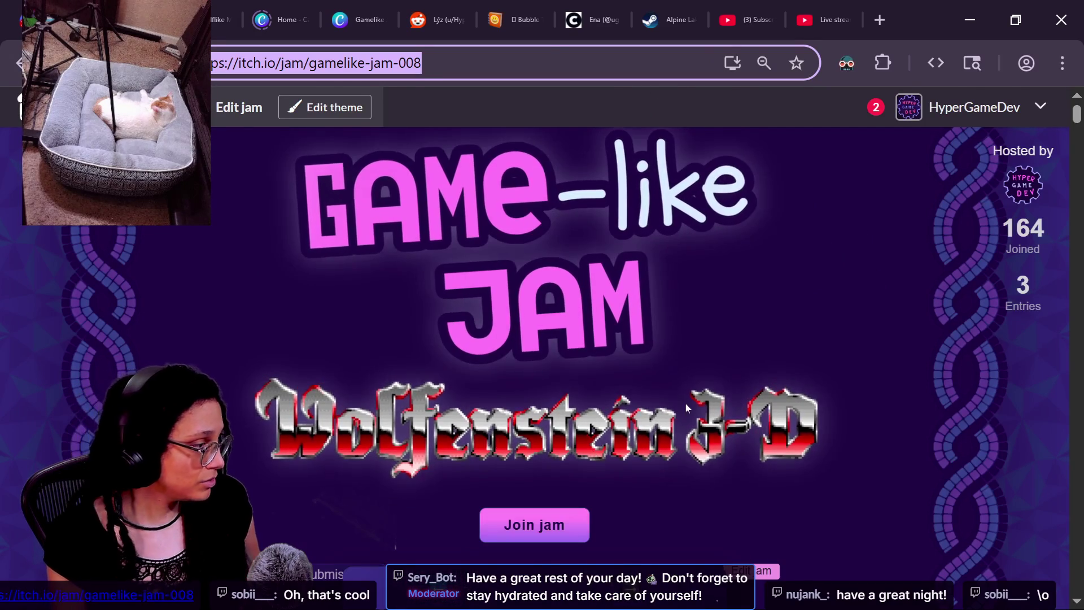
scroll(687, 419, down, 2)
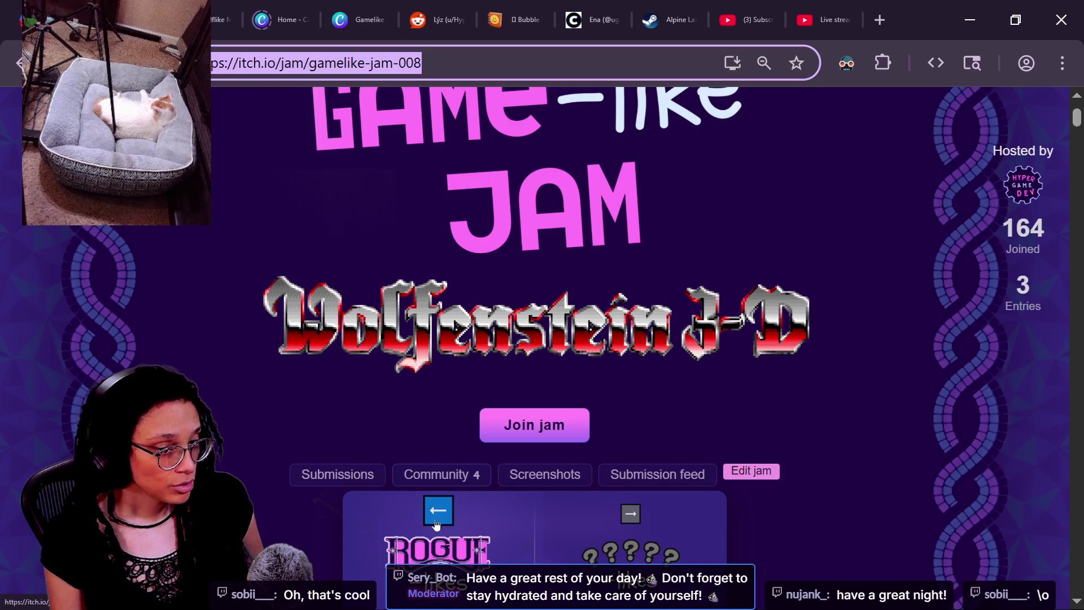
click(454, 539)
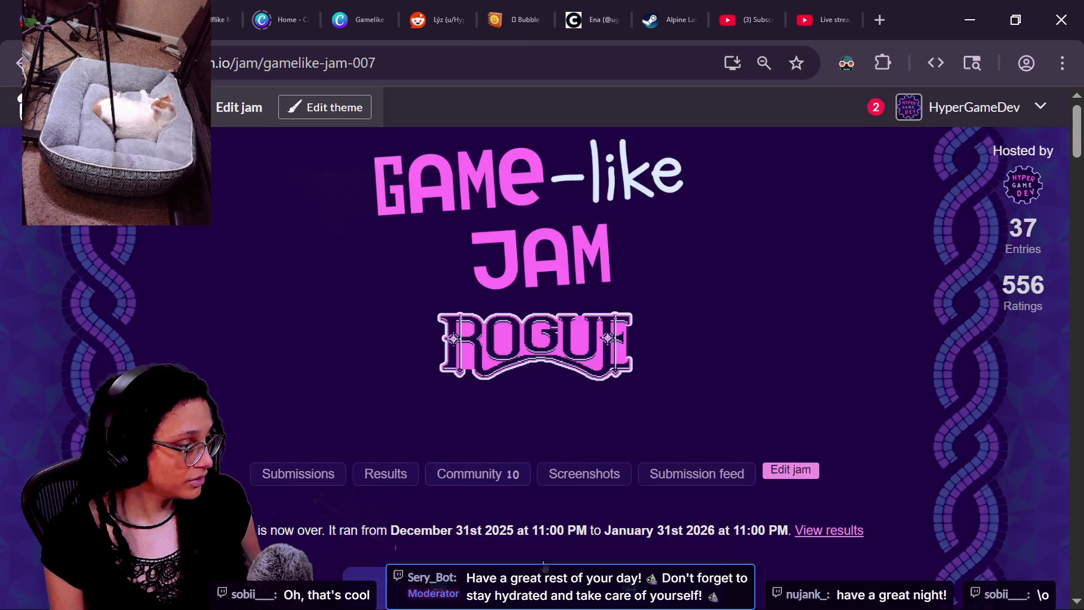
click(446, 549)
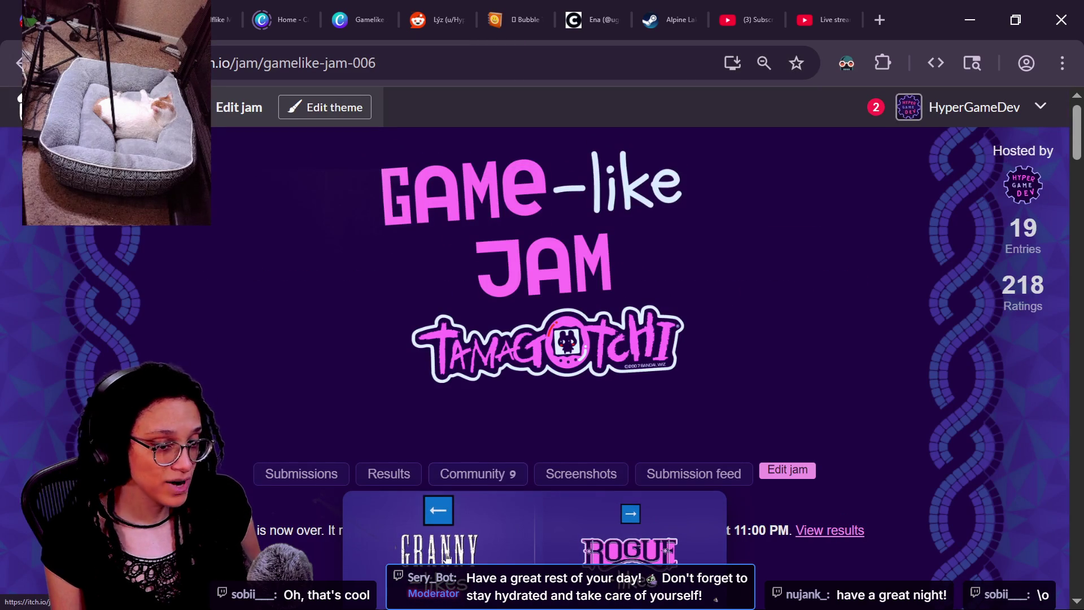
click(427, 551)
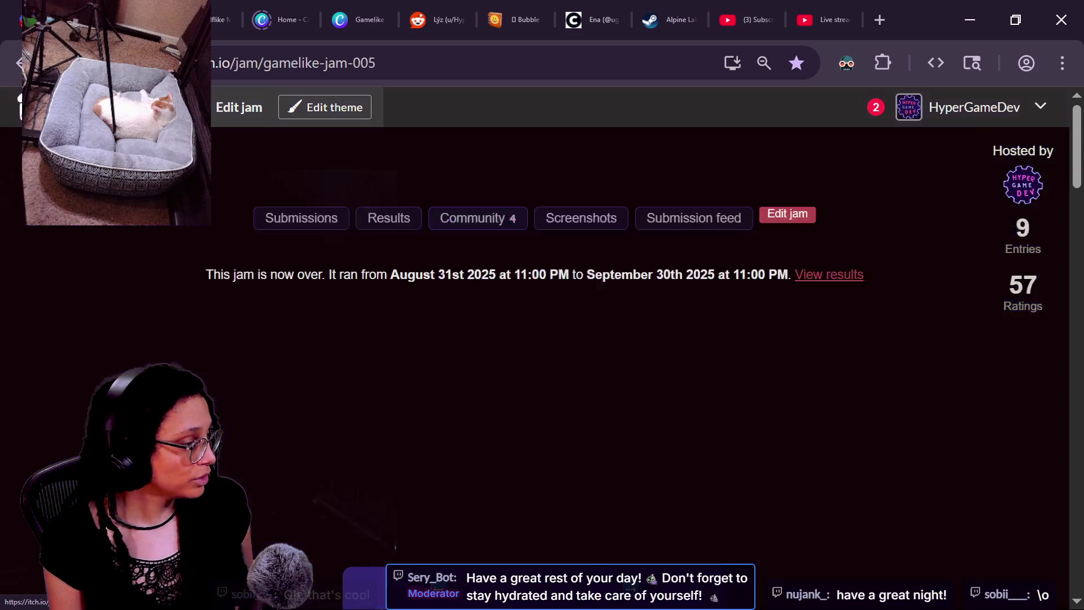
click(432, 552)
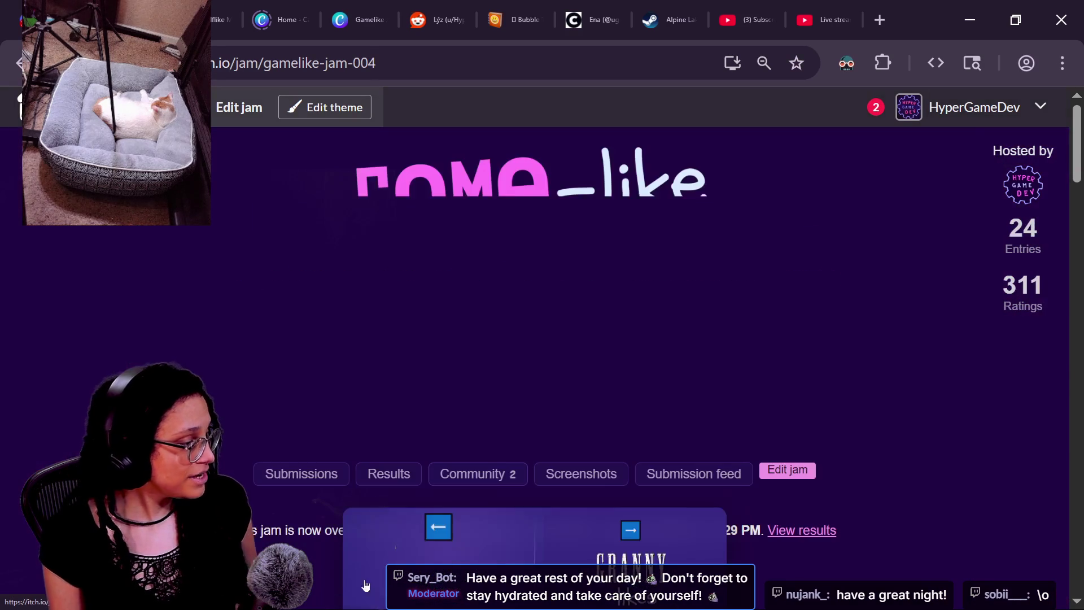
click(400, 549)
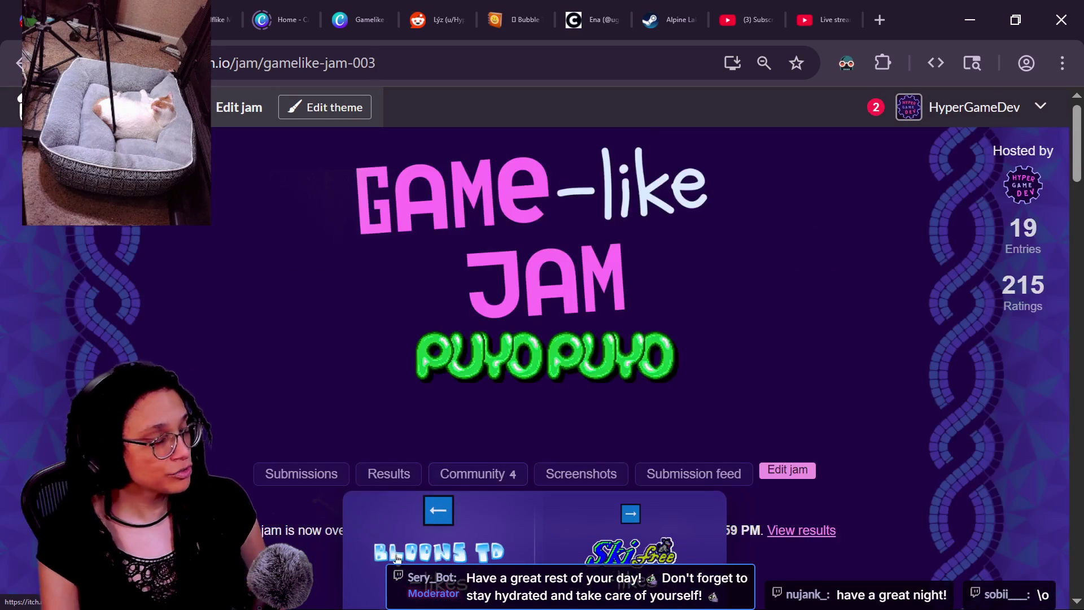
click(410, 555)
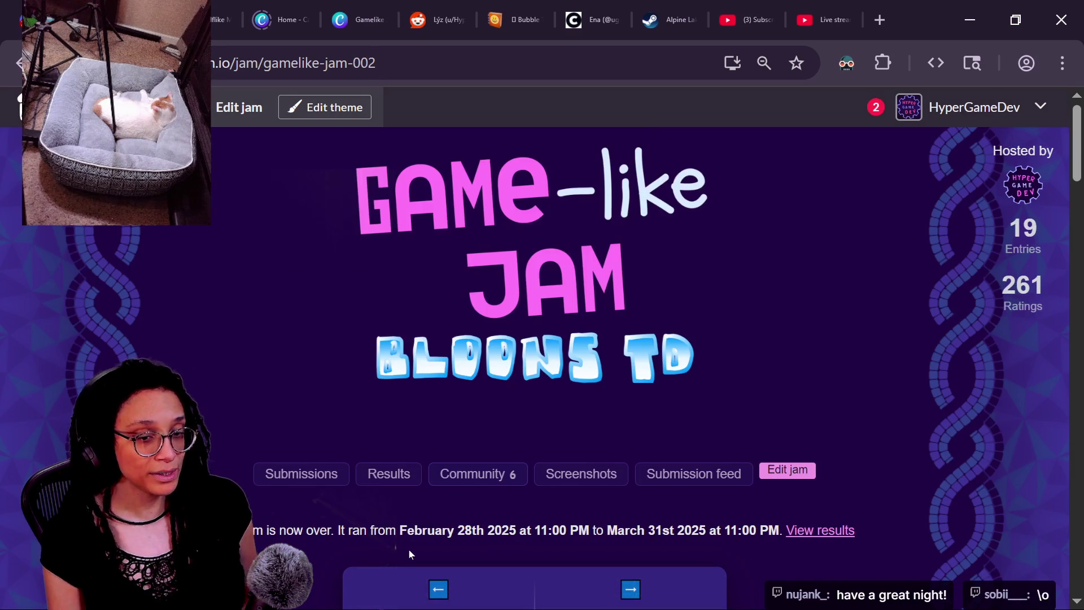
click(431, 575)
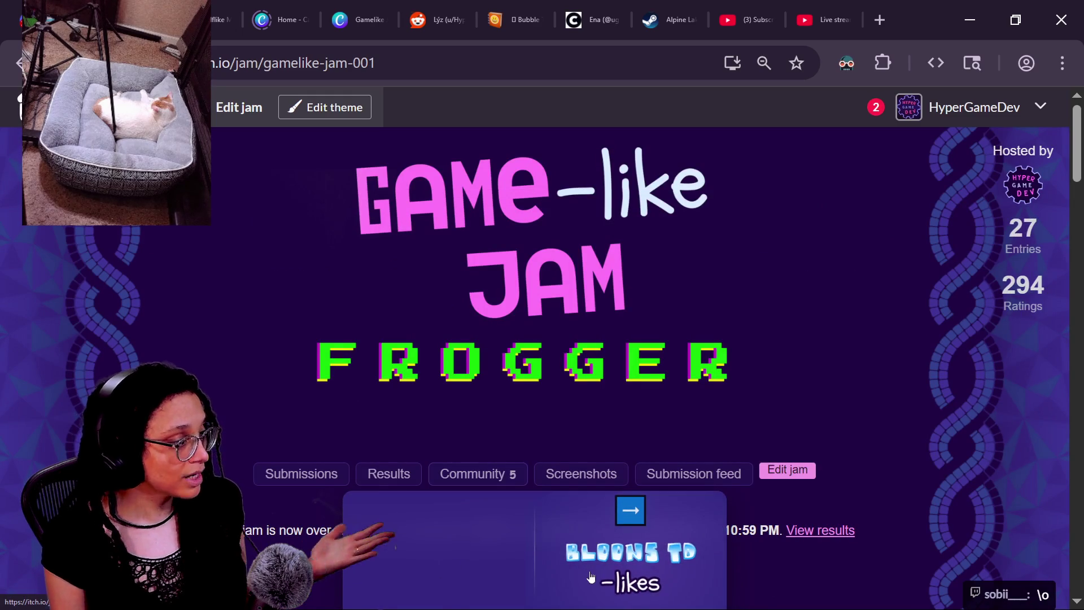
click(590, 572)
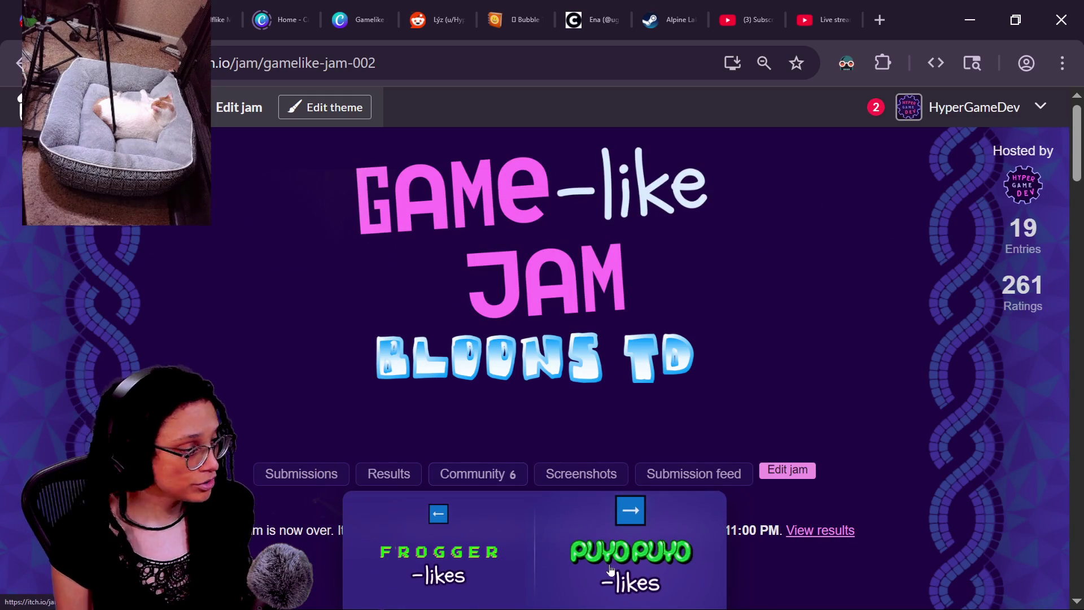
click(609, 565)
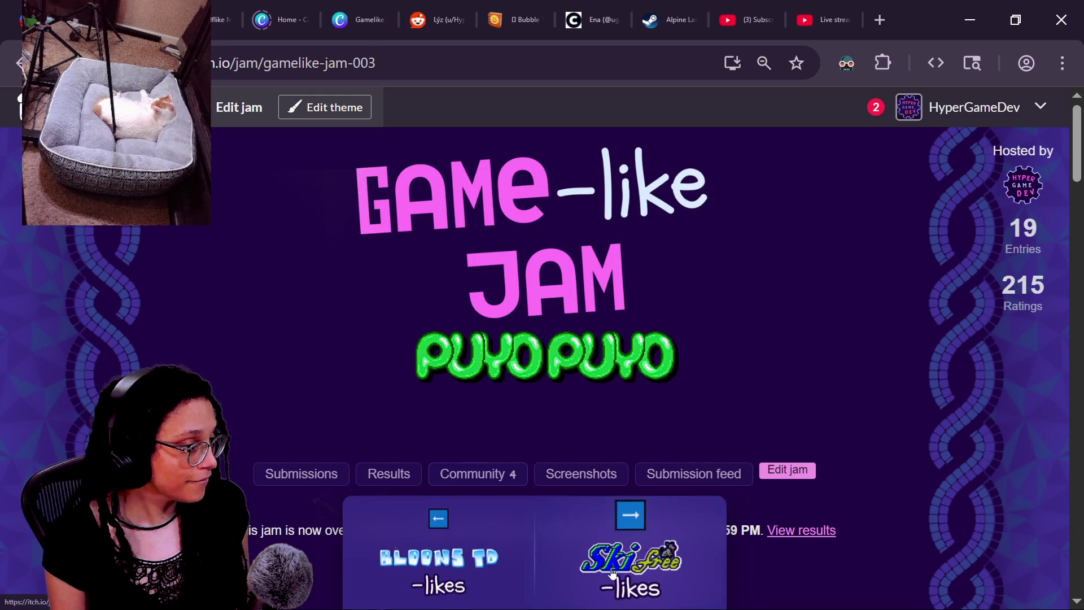
click(612, 569)
click(633, 590)
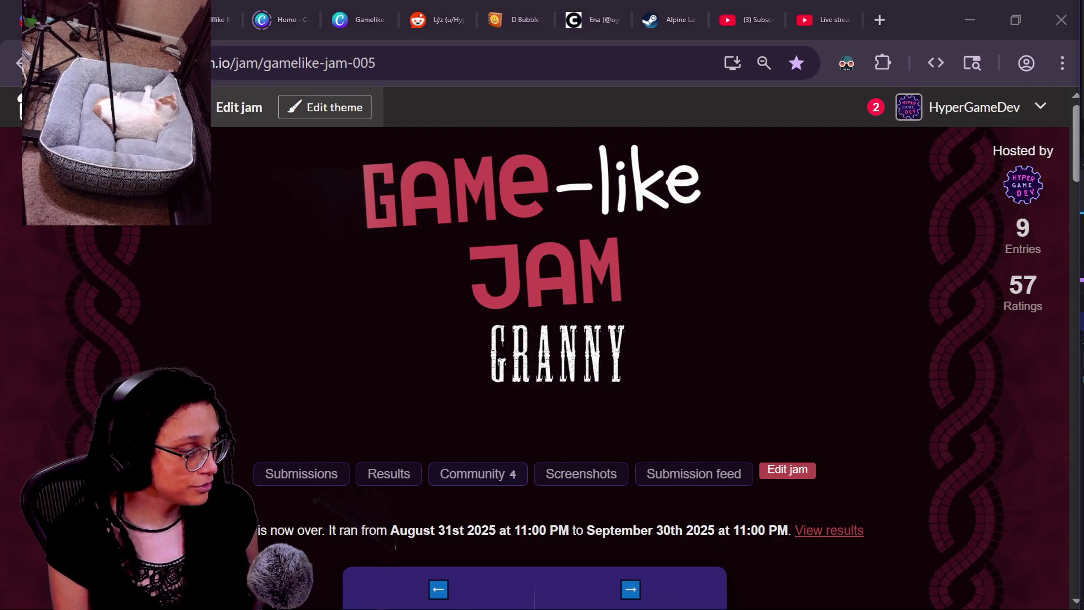
click(646, 584)
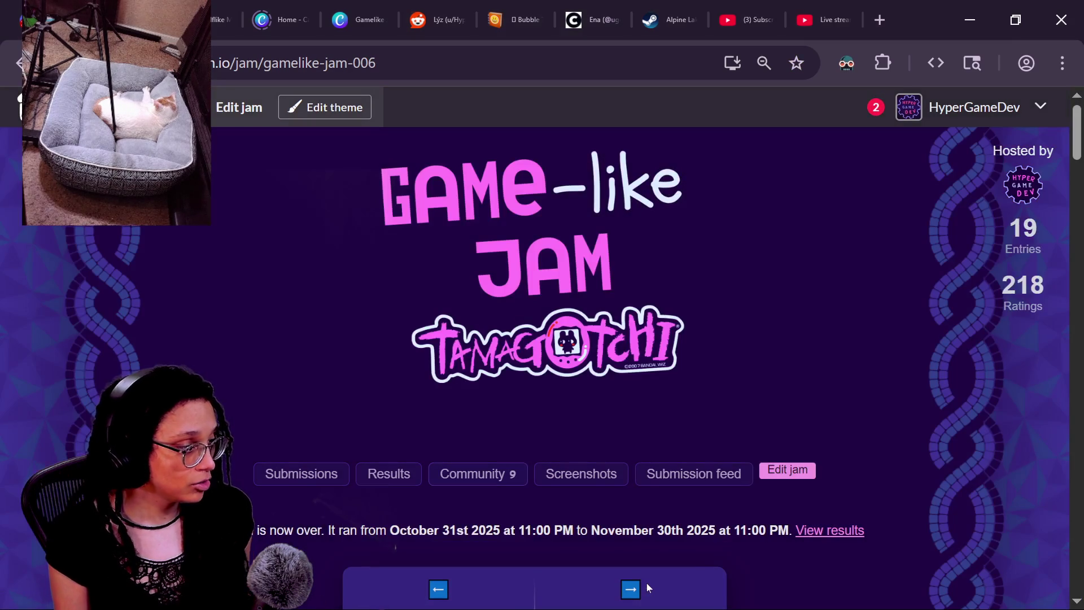
click(647, 589)
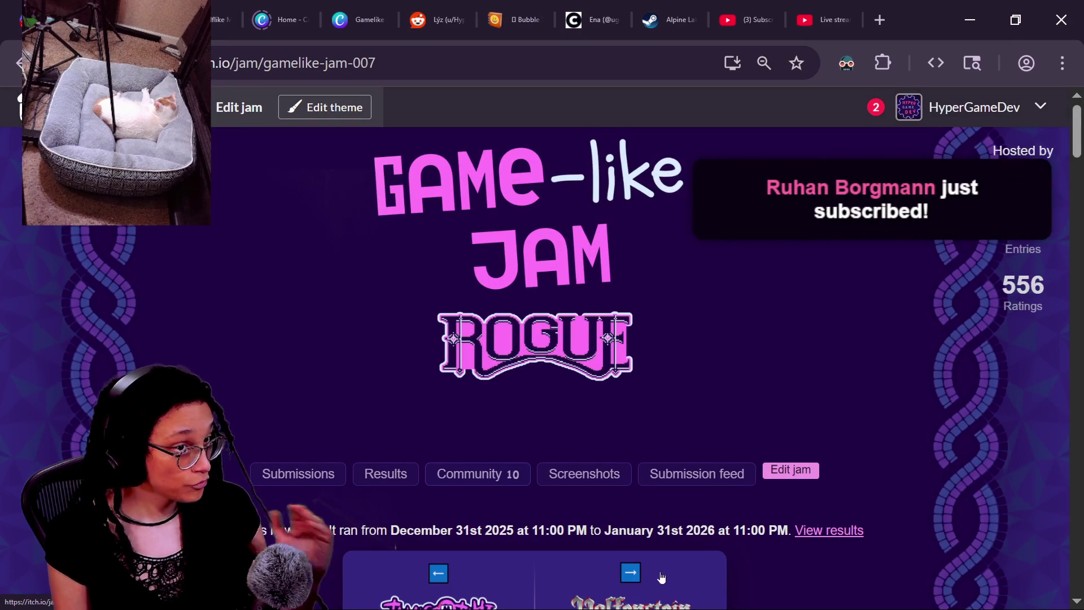
click(661, 573)
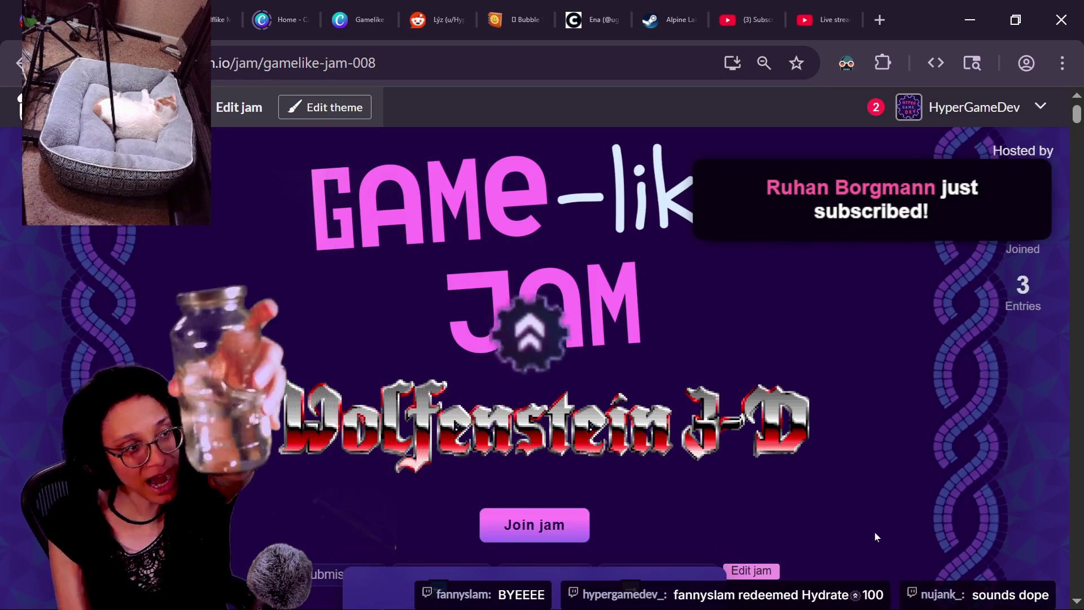
Scroll past the example games to the five Wolfenstein-like aspects, First-Person through Secret Areas.
scroll(930, 466, down, 3)
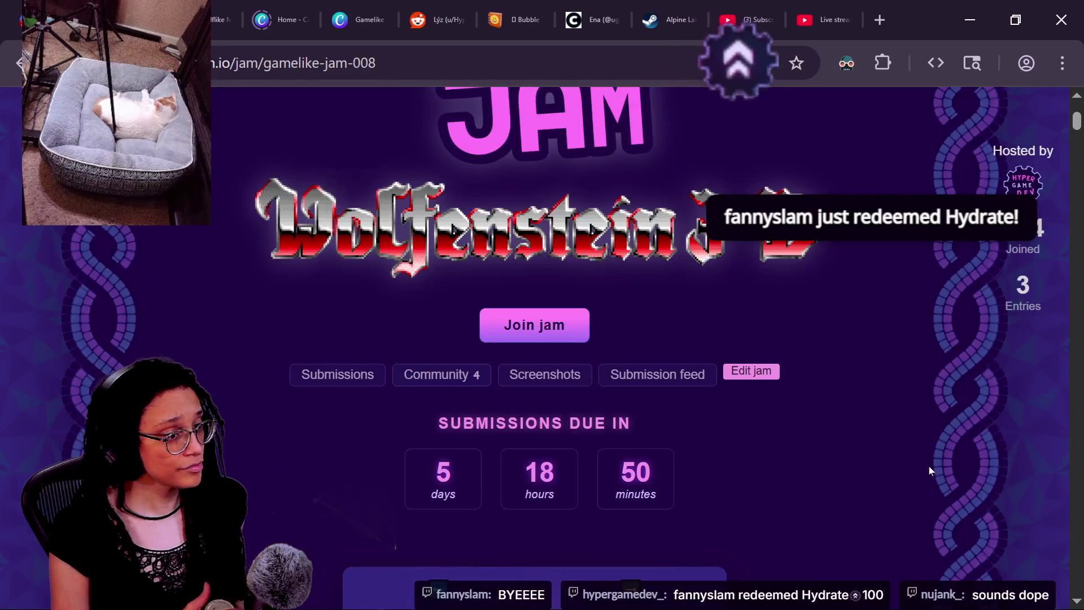
scroll(929, 466, down, 2)
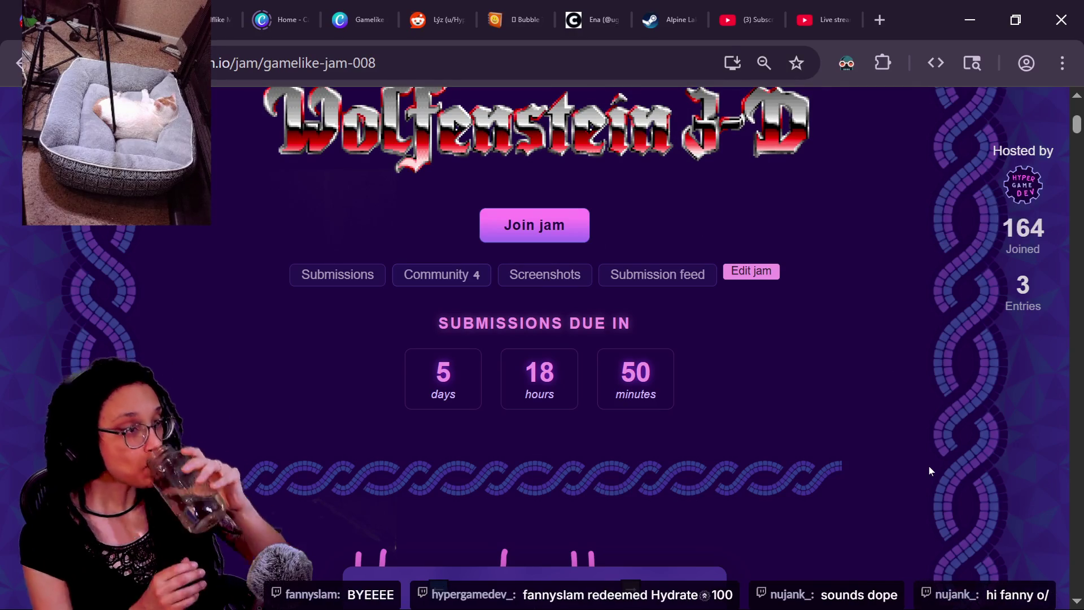
scroll(720, 250, down, 3)
scroll(720, 250, down, 10)
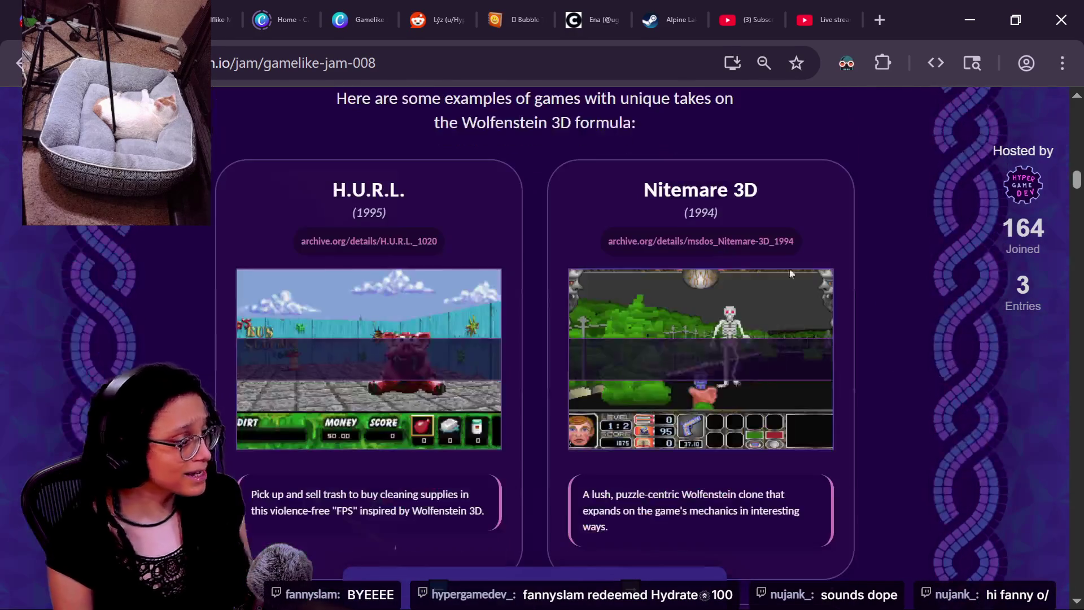
scroll(872, 305, down, 6)
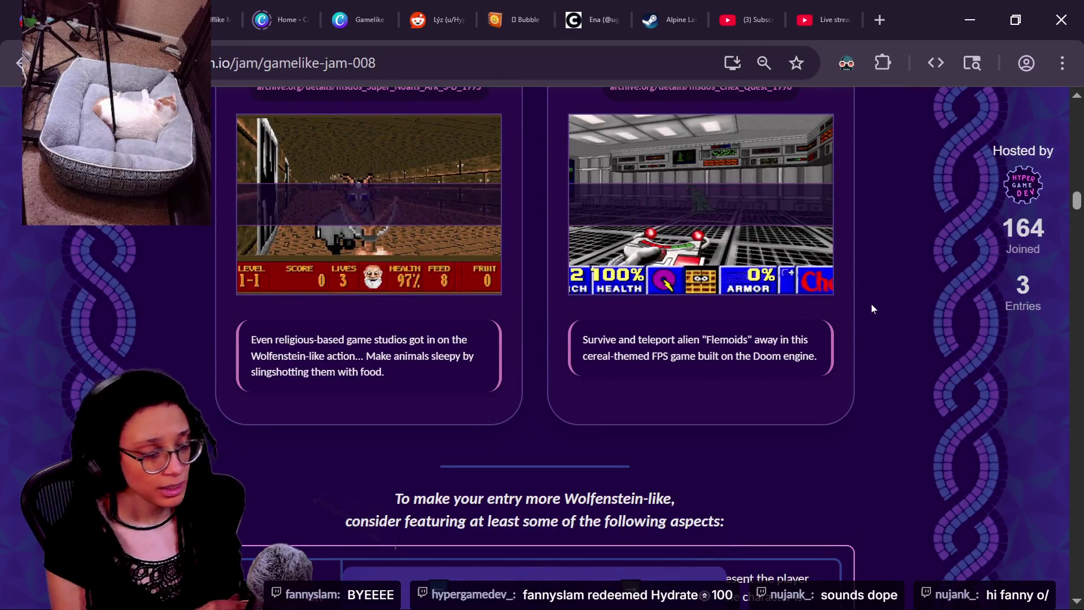
scroll(851, 278, down, 7)
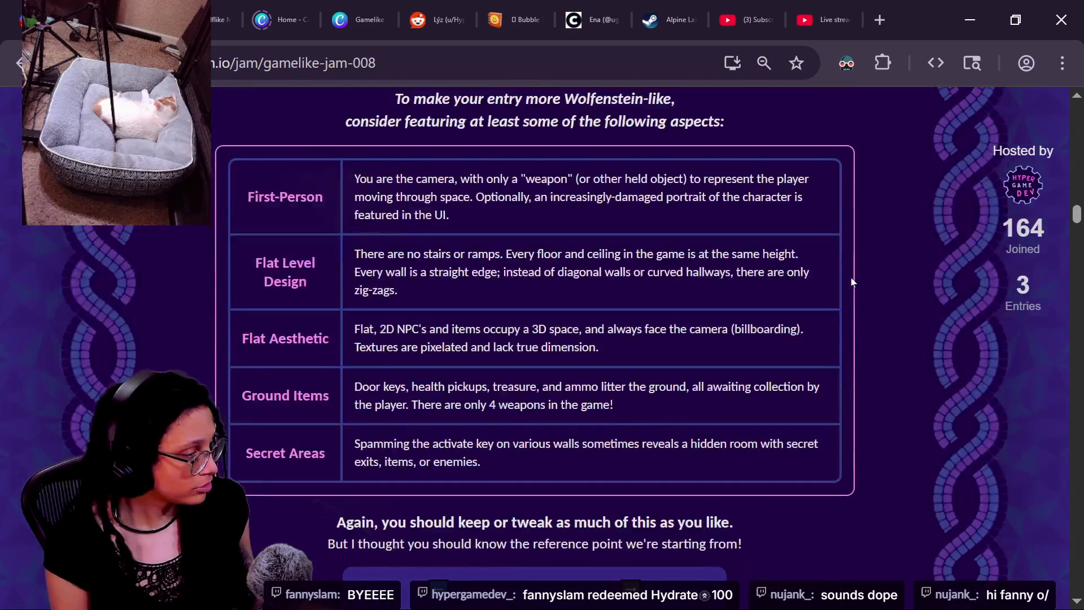